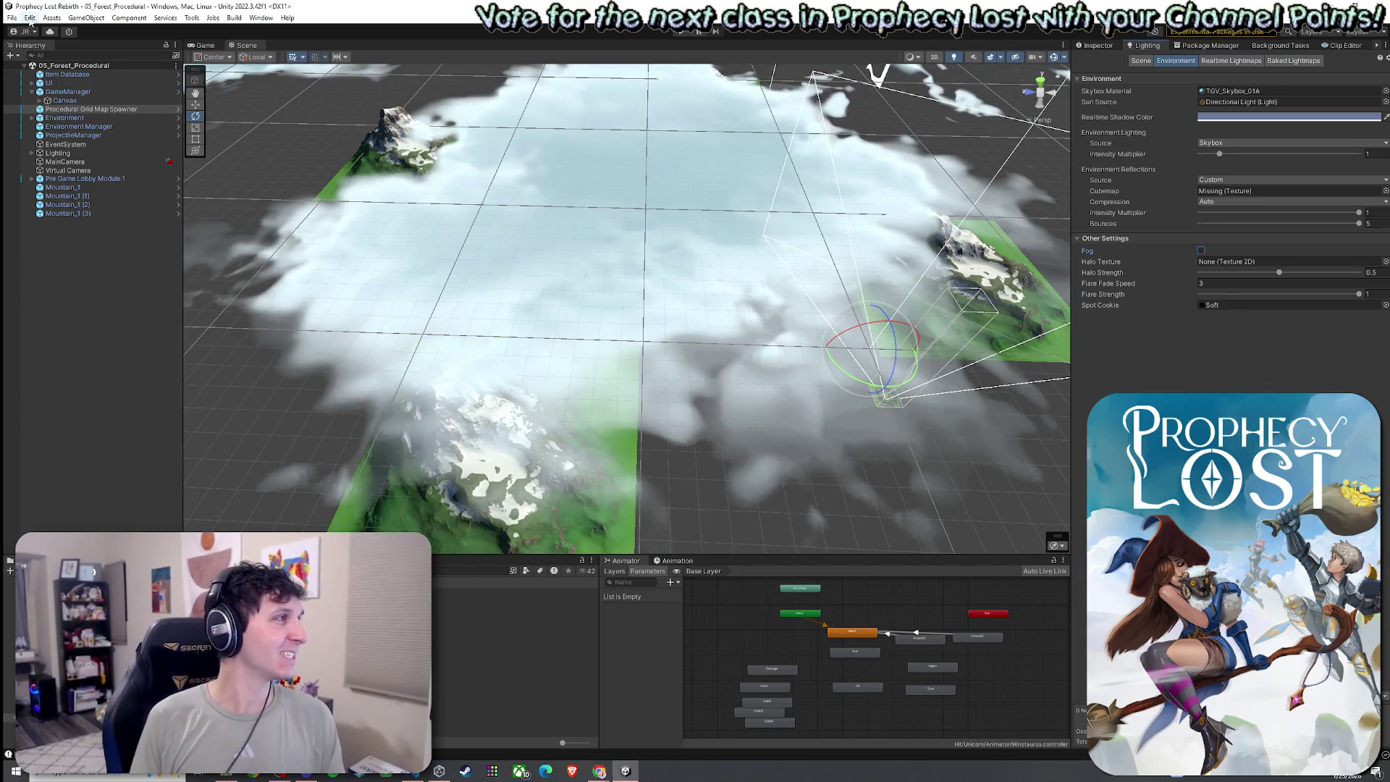
- Select the GameManager in the Hierarchy and show its component settings in the Inspector
key("Escape")
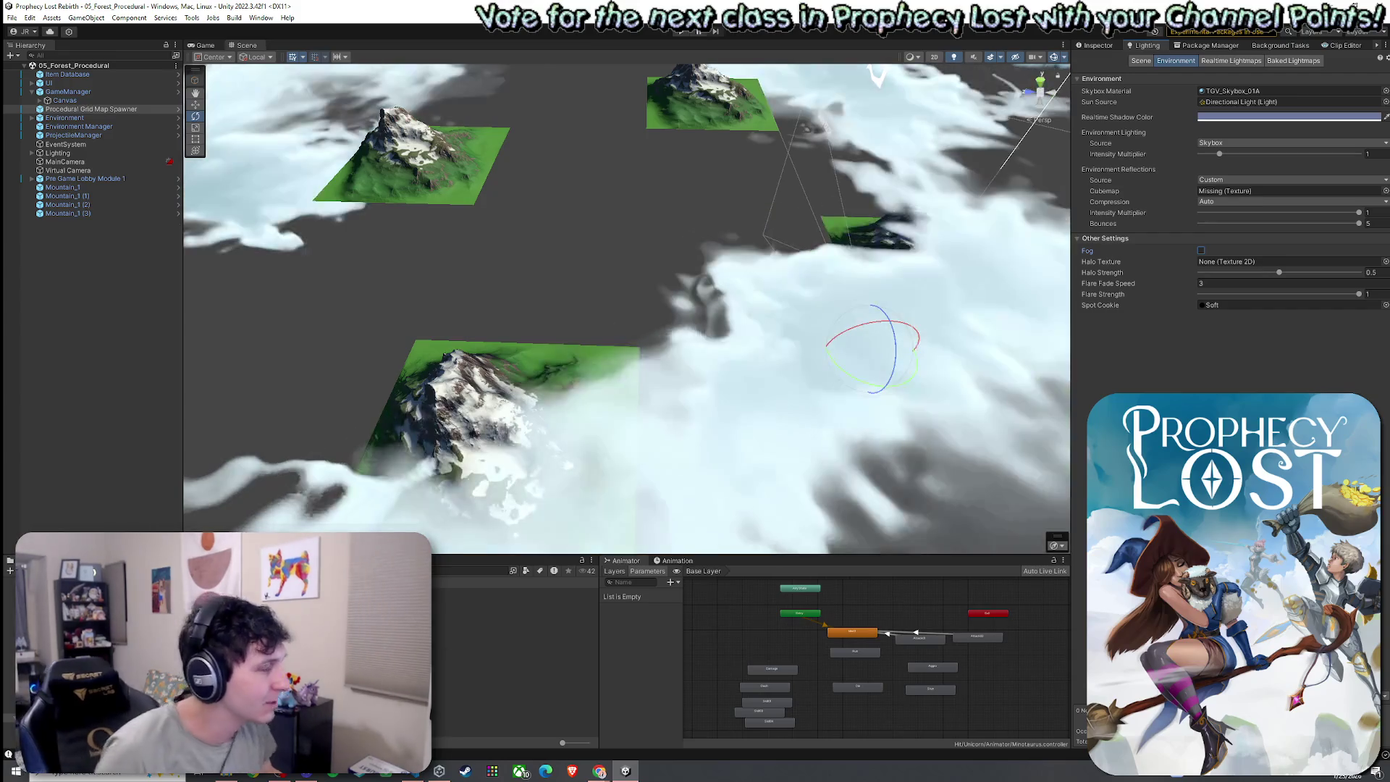
left_click(12, 17)
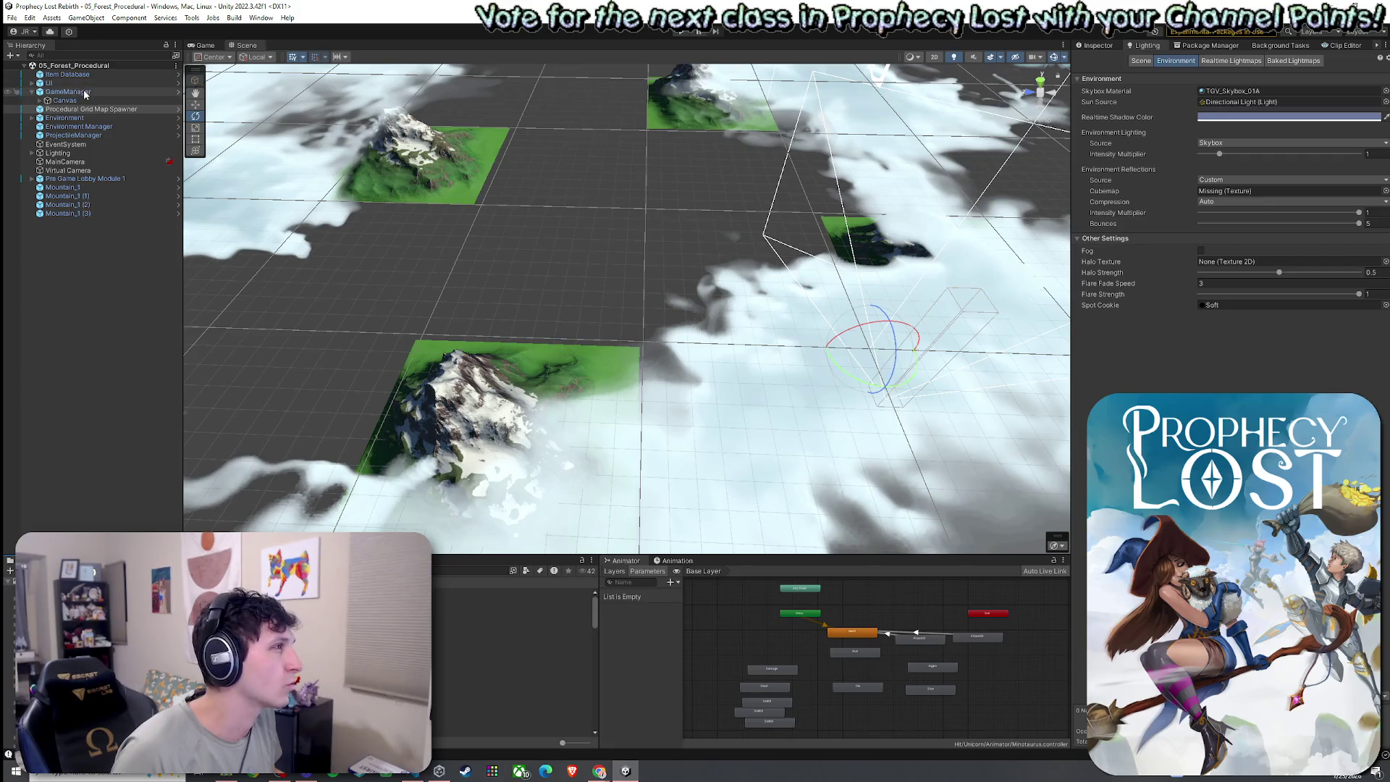
left_click(32, 91)
left_click(68, 91)
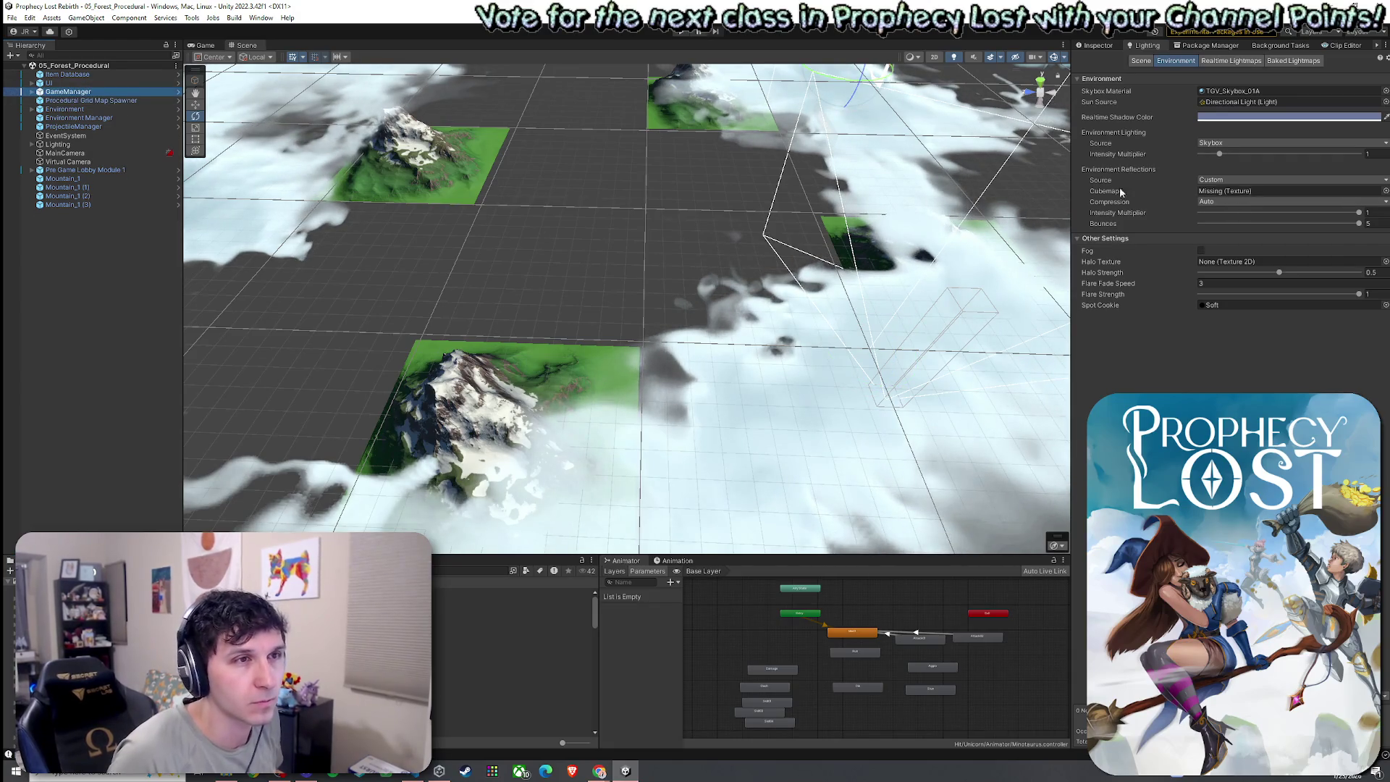
left_click(1100, 45)
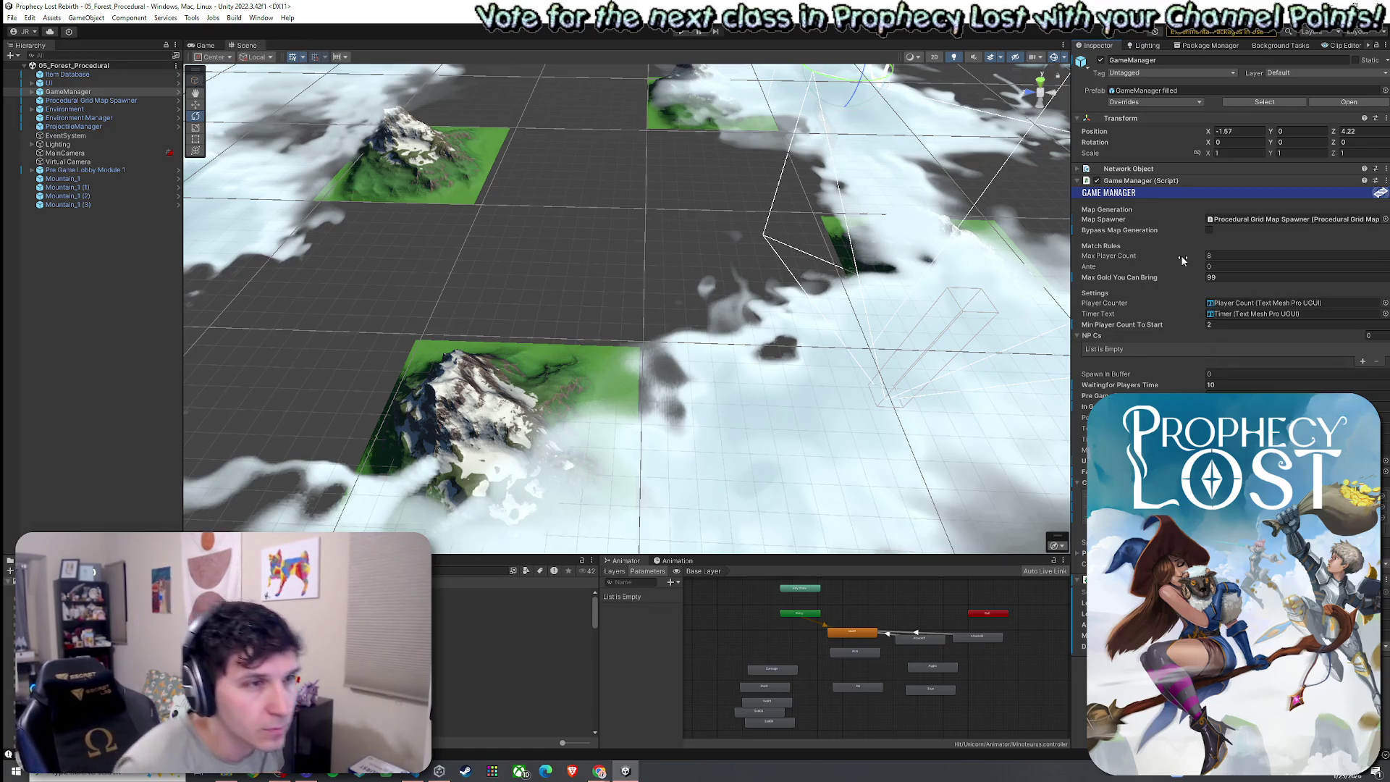
- Change Waiting for Players Time from 10 to 0.01 and save the scene
left_click(1234, 391)
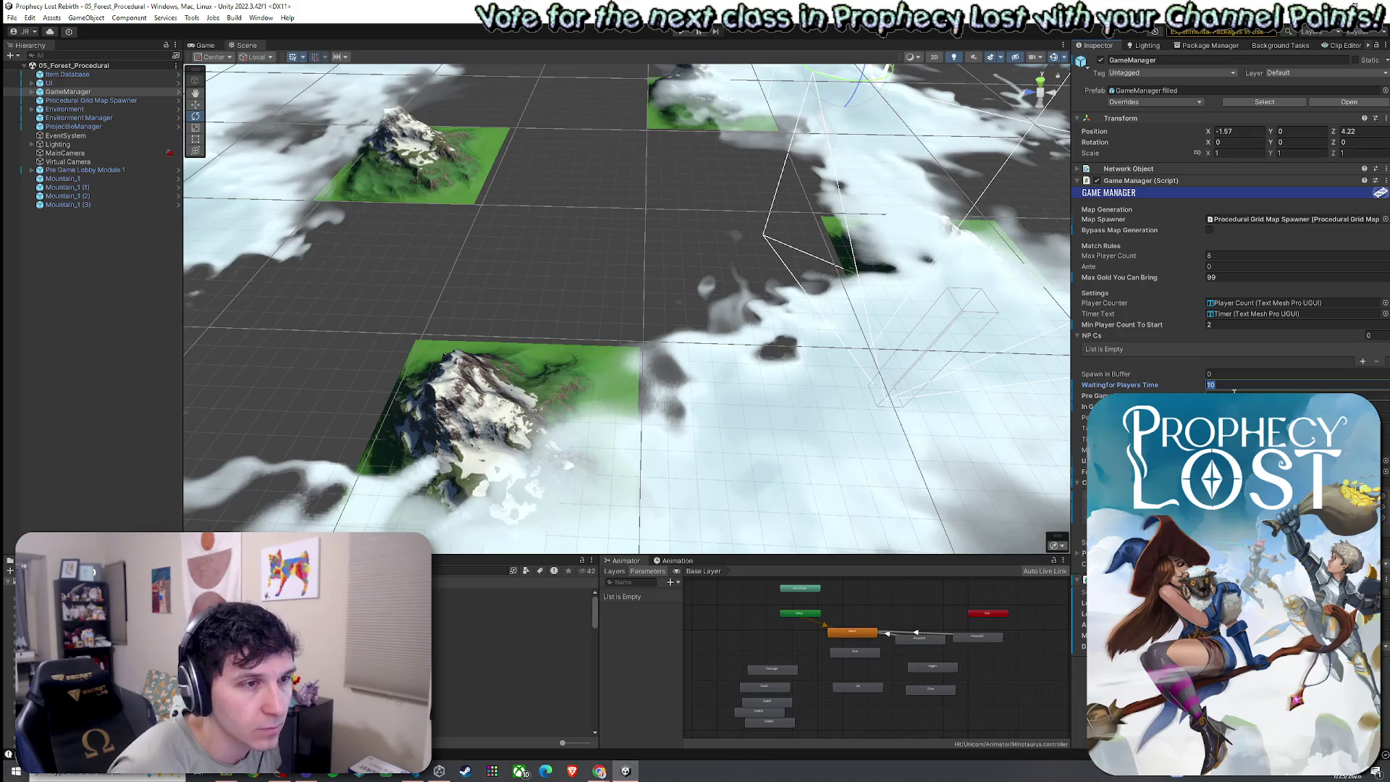
type("2")
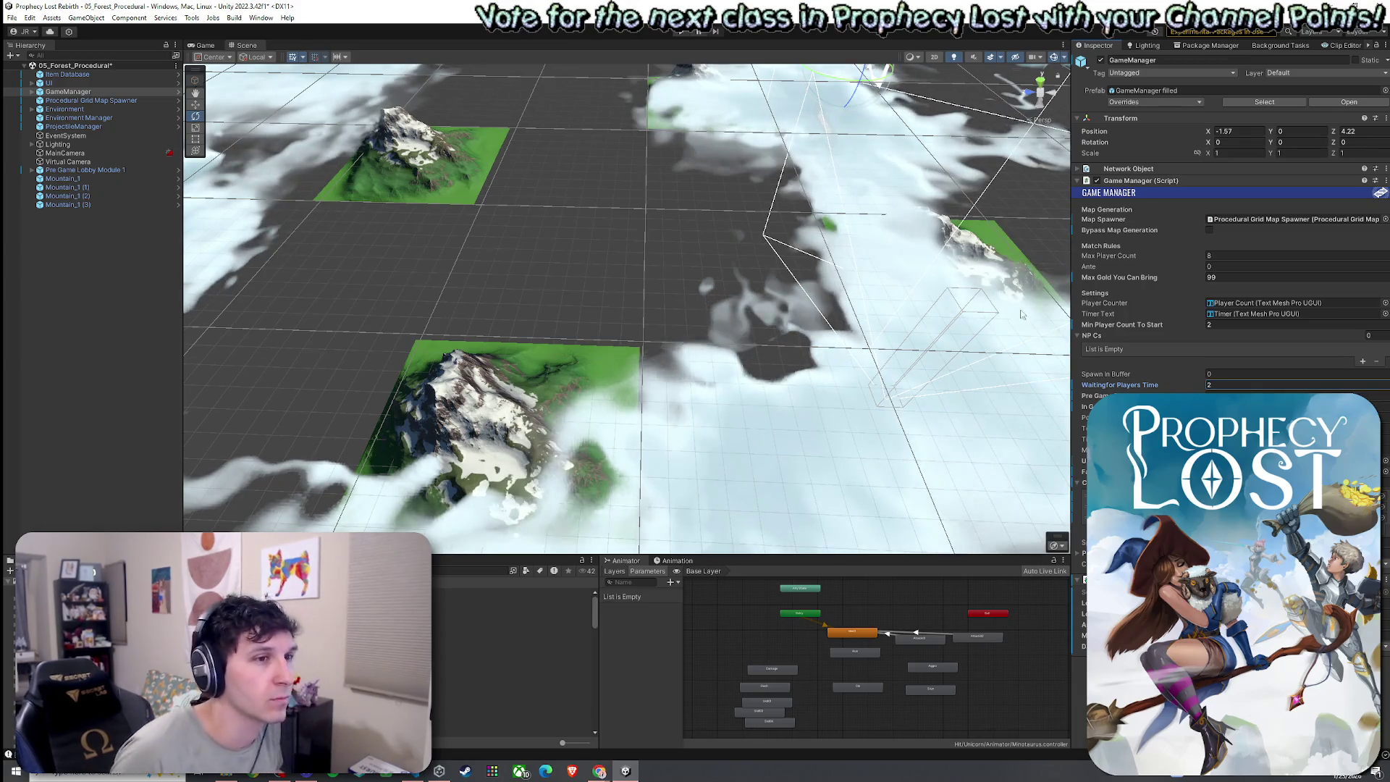
key("BackSpace")
type("0.01")
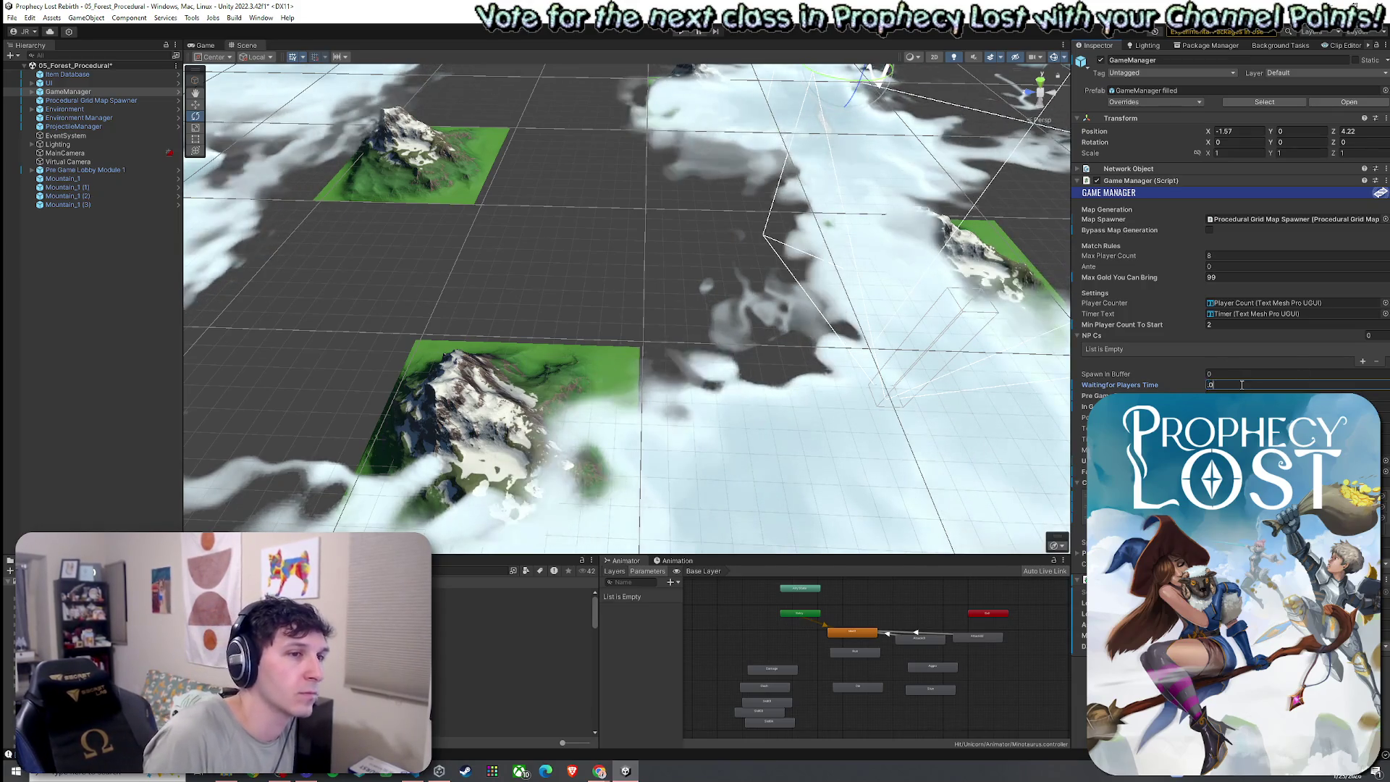
right_click(38, 66)
left_click(37, 69)
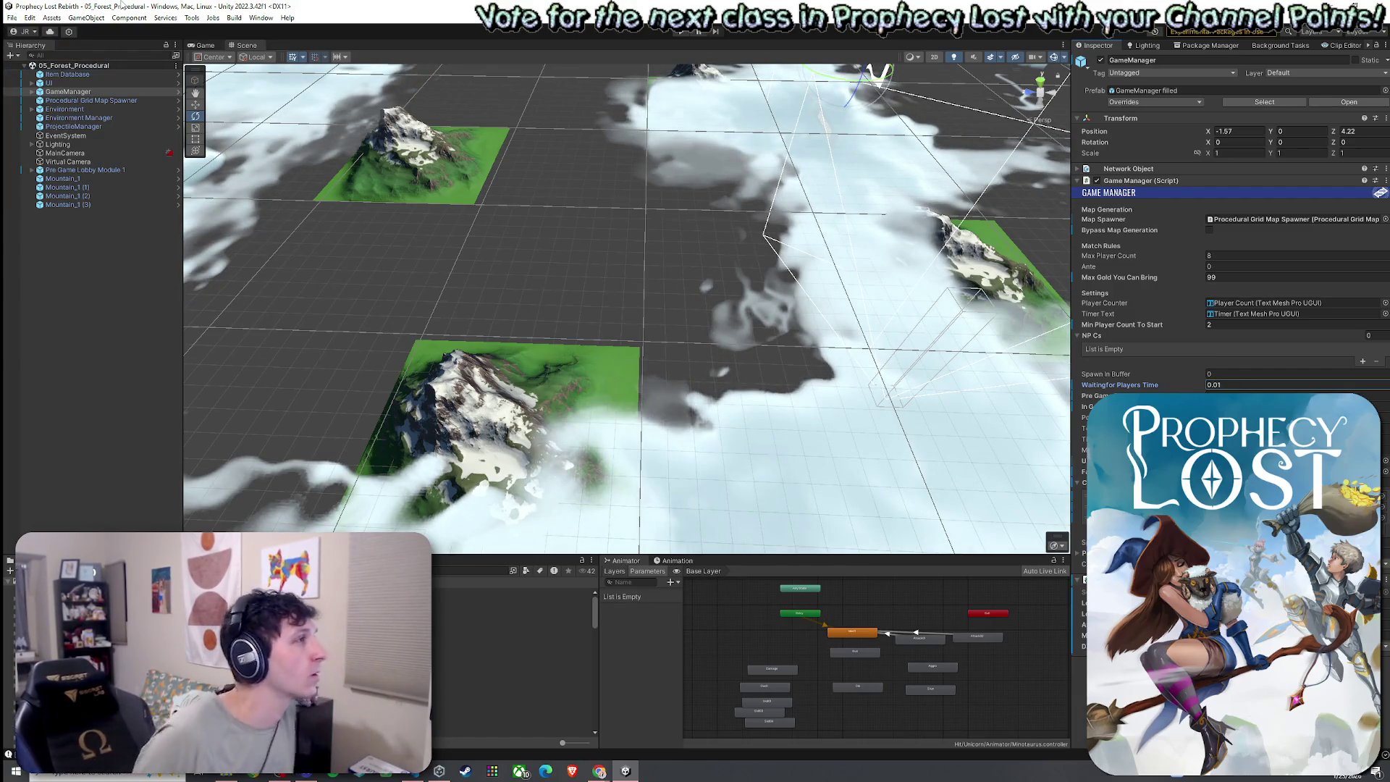
left_click(405, 571)
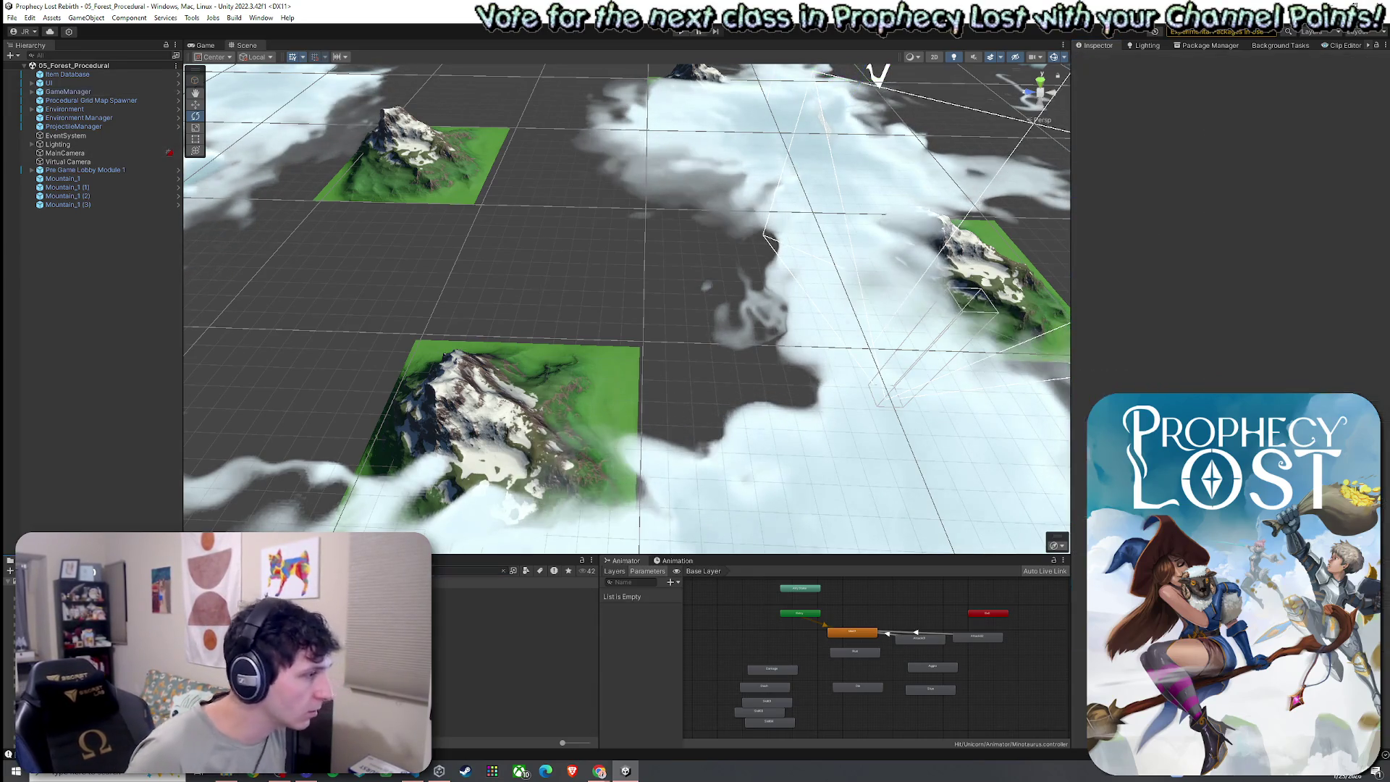
- Open the Earthquake ultimate definition and collapse its SlamEffect, First, Second and Third Hit events
left_click(515, 592)
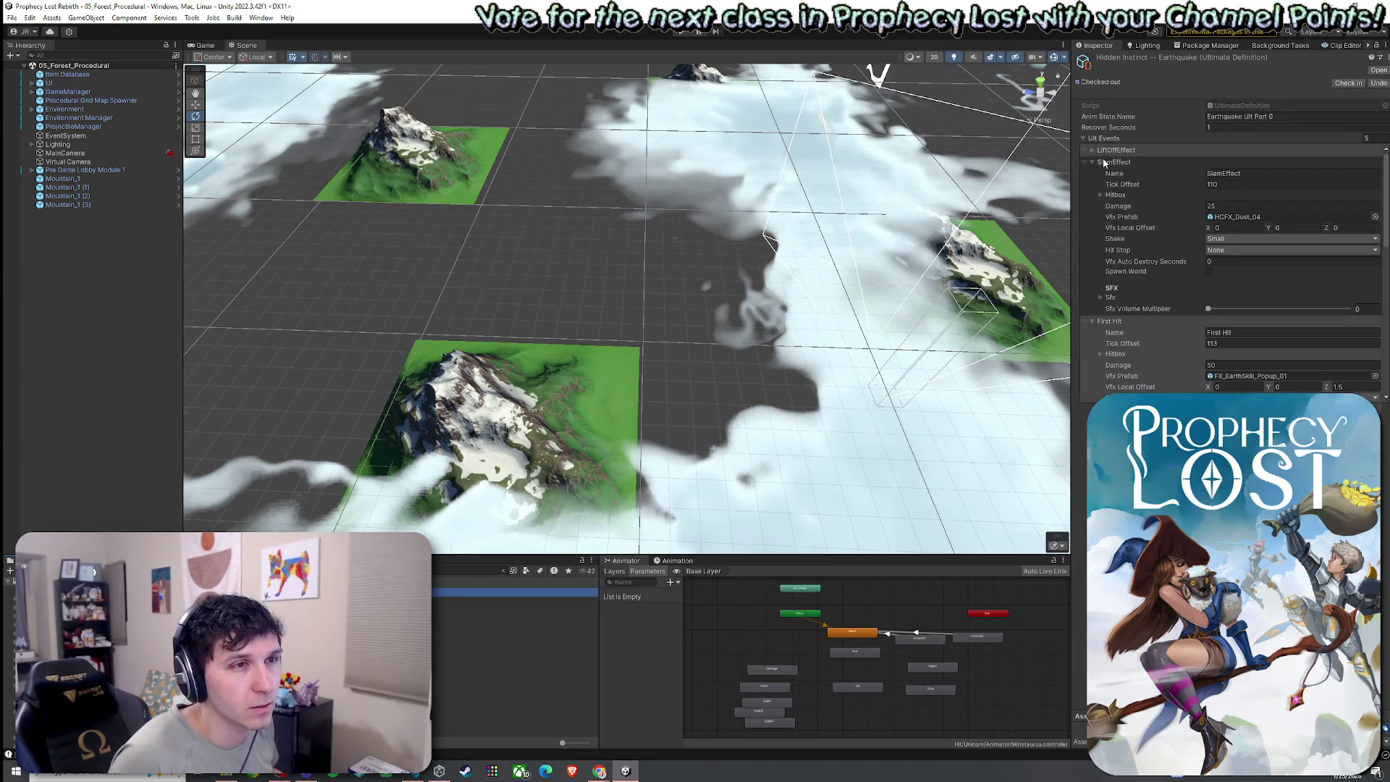
left_click(1093, 162)
left_click(1092, 174)
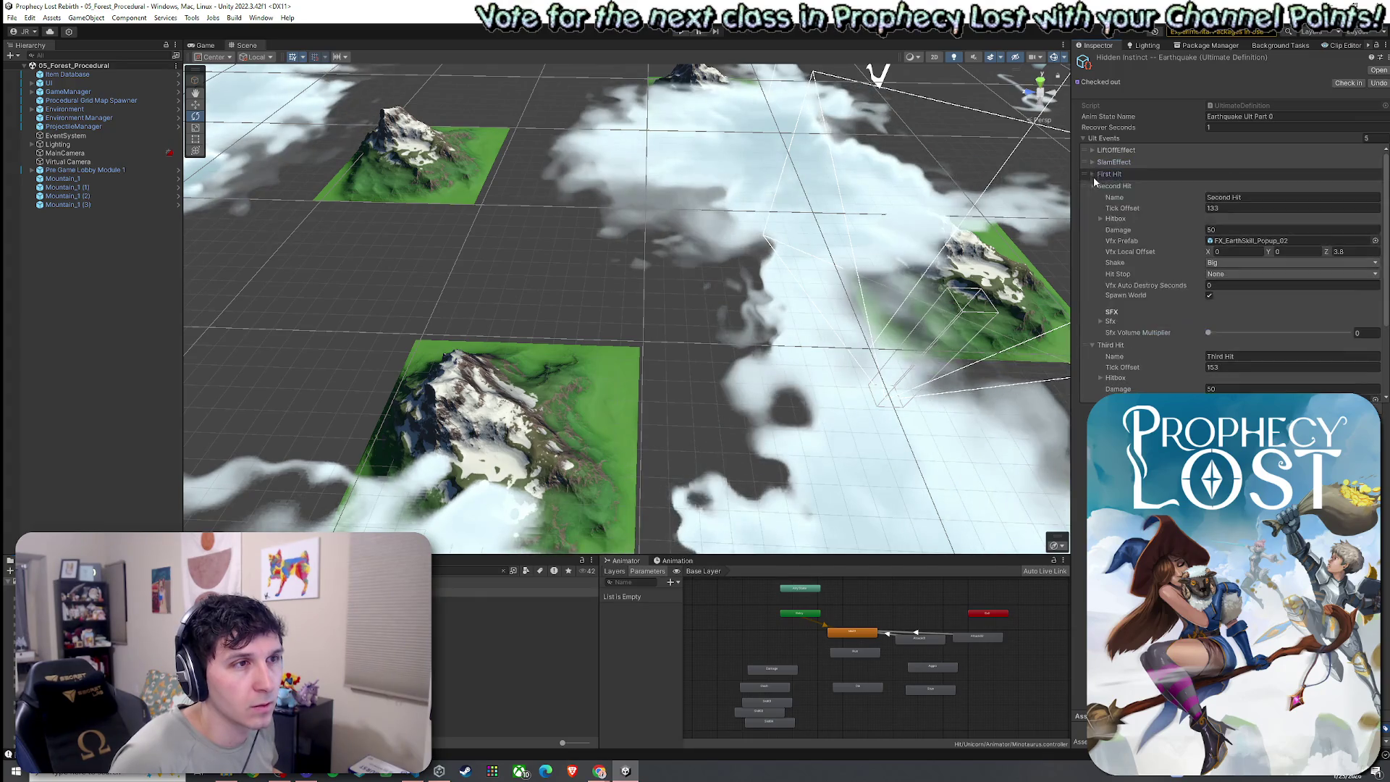
left_click(1092, 186)
left_click(1092, 197)
- Expand and collapse the LiftOffEffect and SlamEffect events, then search for and select Car Crash 1
left_click(1110, 151)
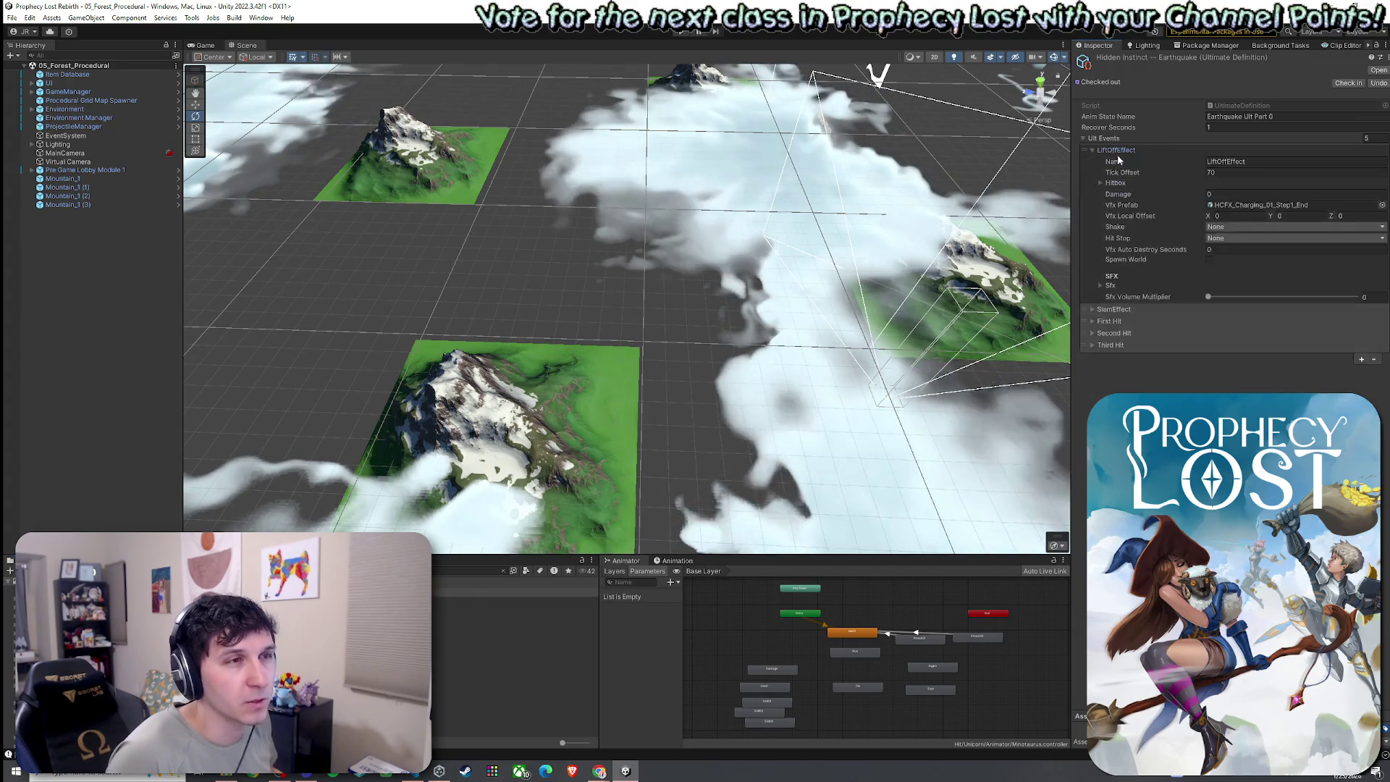
left_click(1109, 150)
left_click(1112, 162)
left_click(1112, 162)
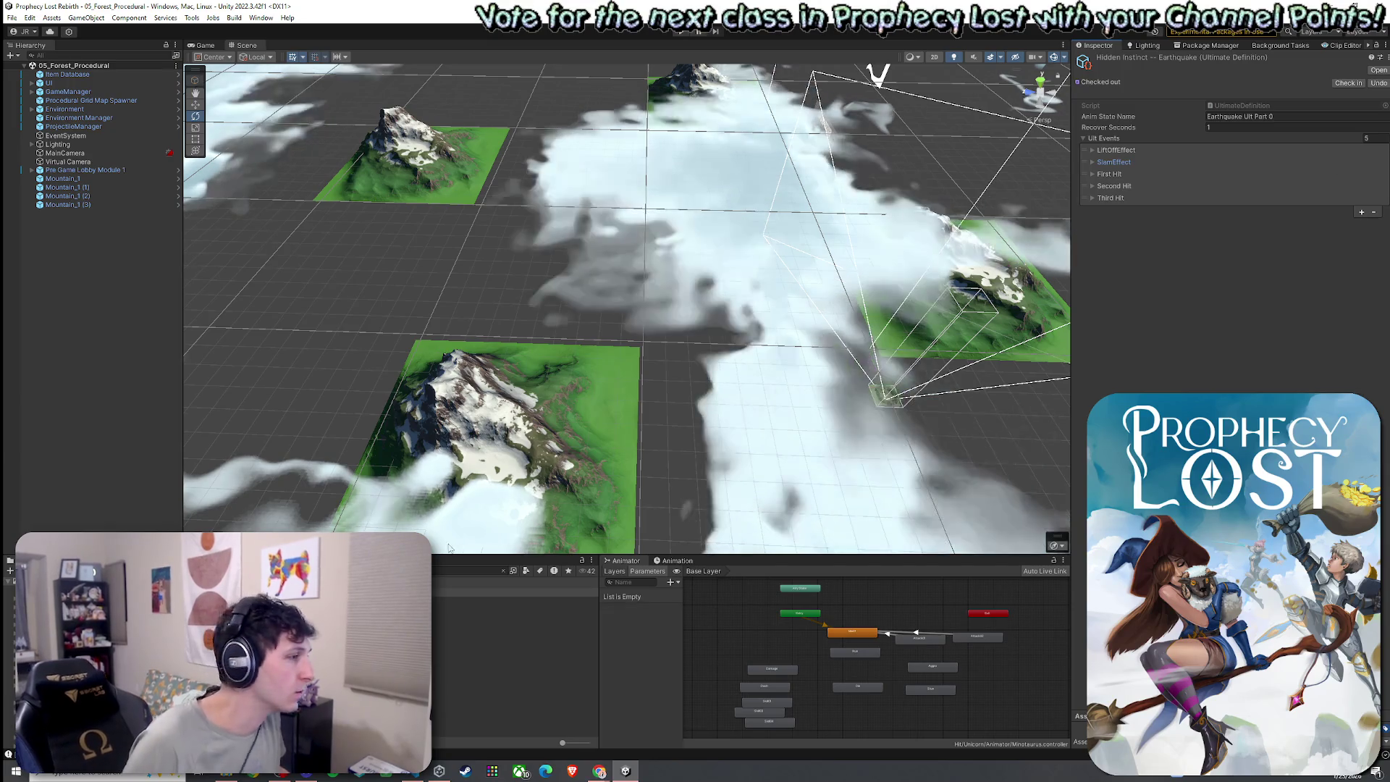
left_click(448, 571)
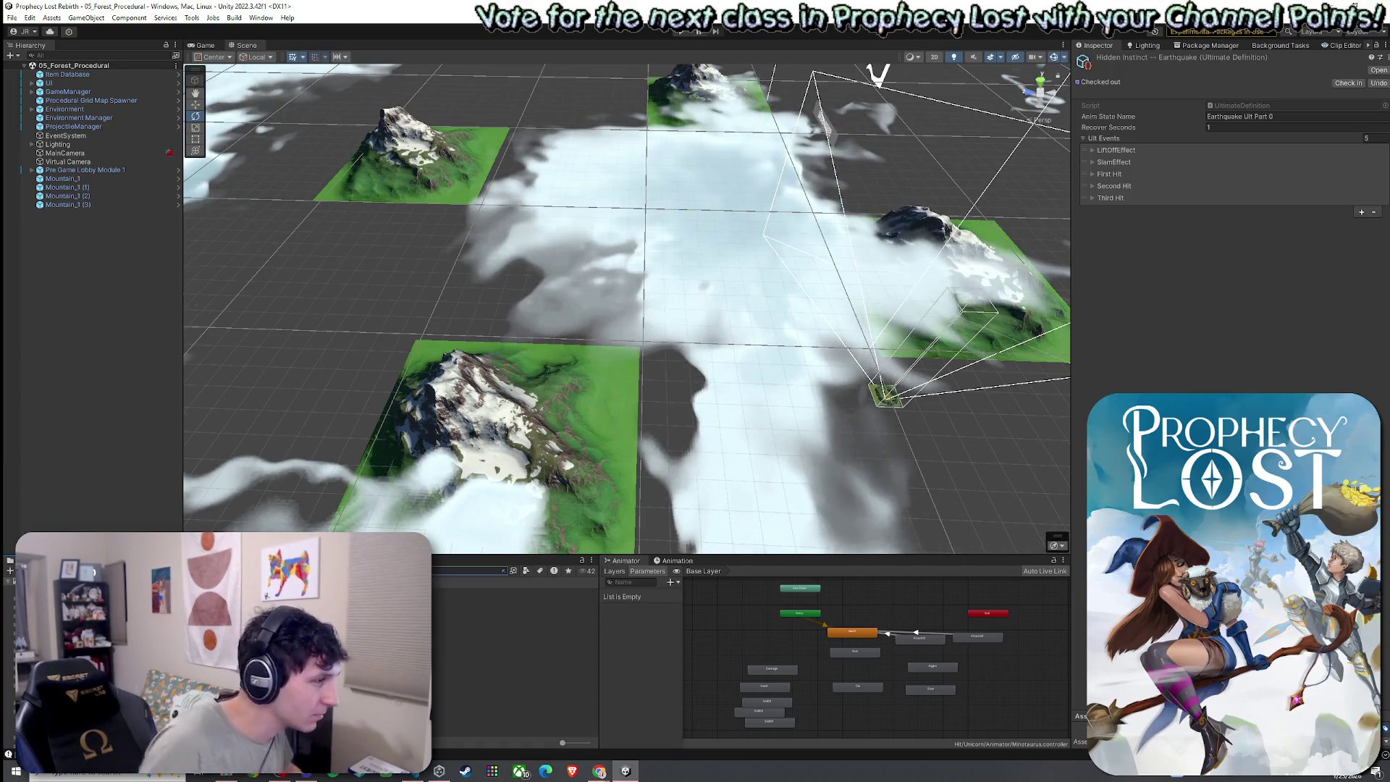
left_click(516, 599)
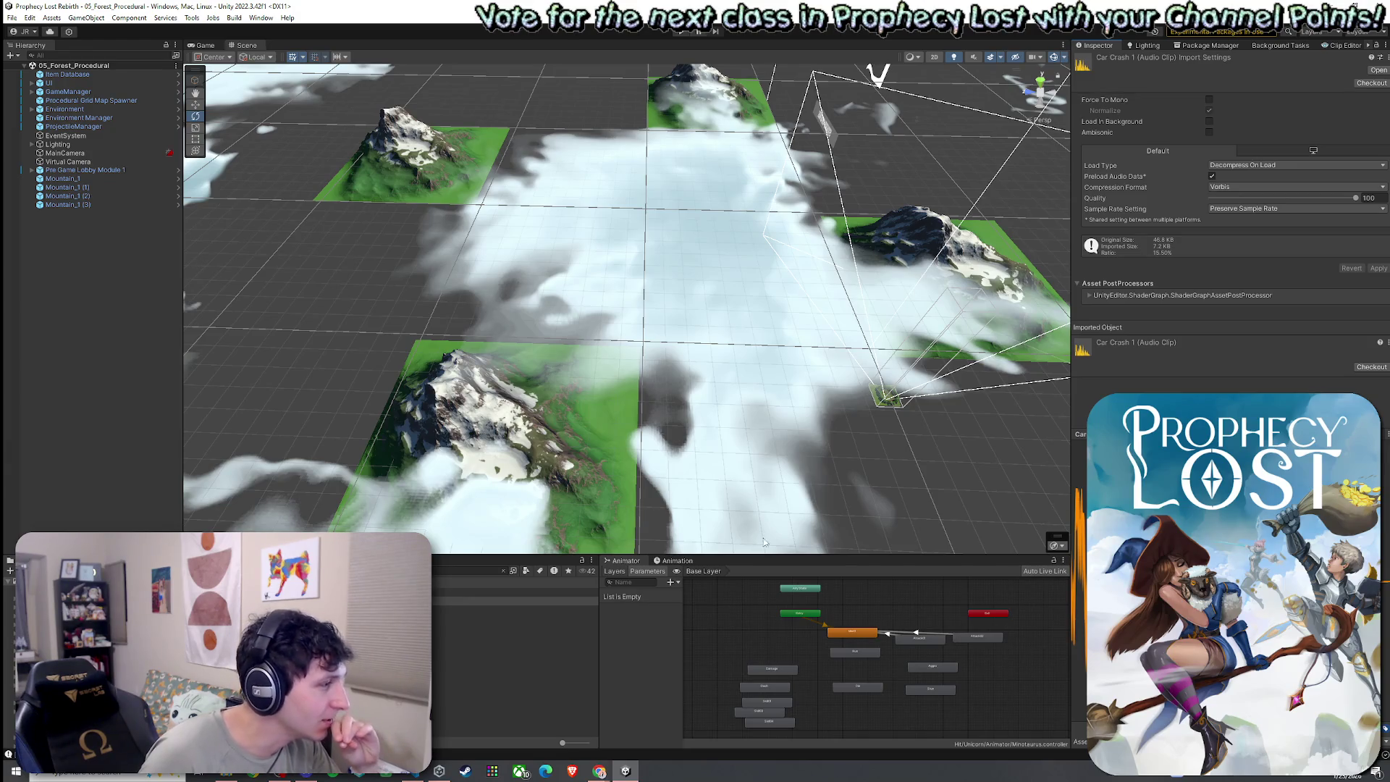
- Preview MM Sequencing Crash 1 and Crash 2, then return to Car Crash 1
left_click(405, 611)
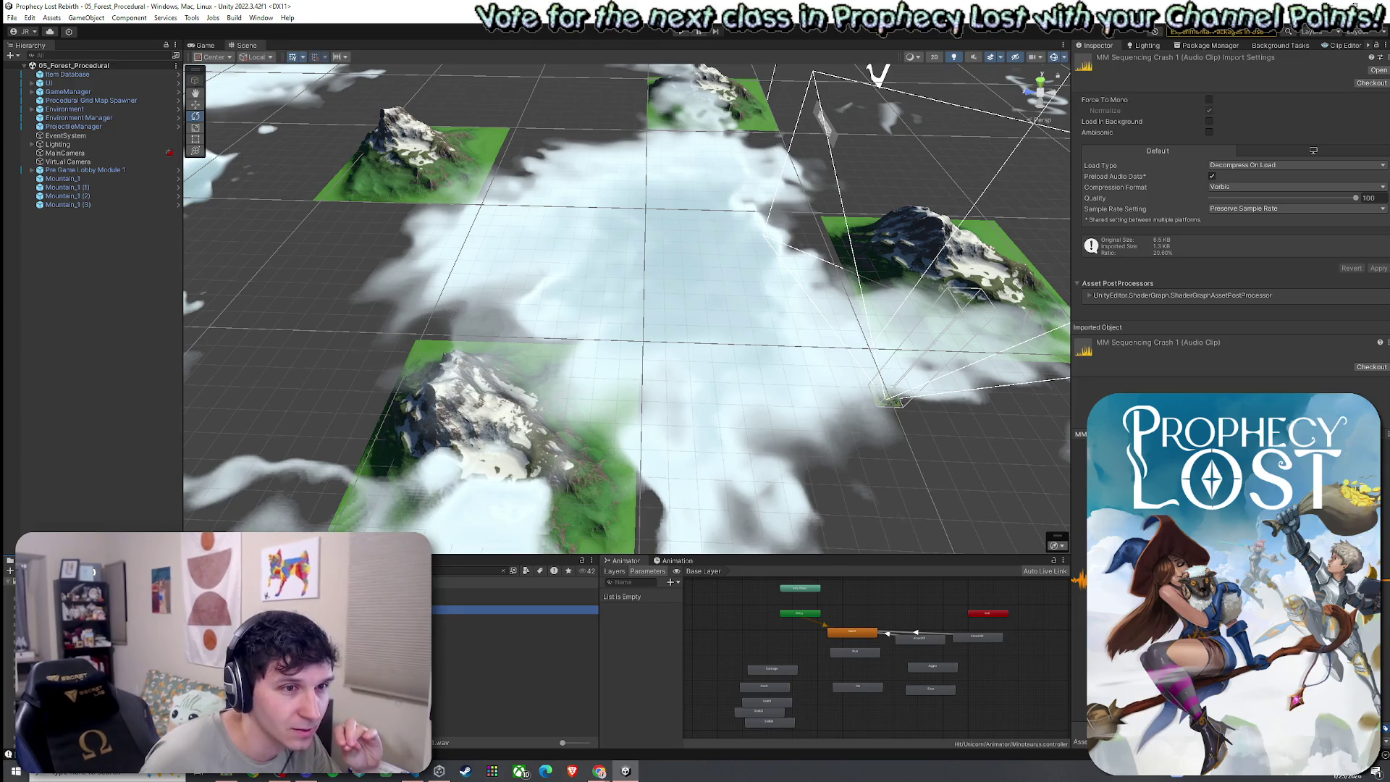
left_click(506, 619)
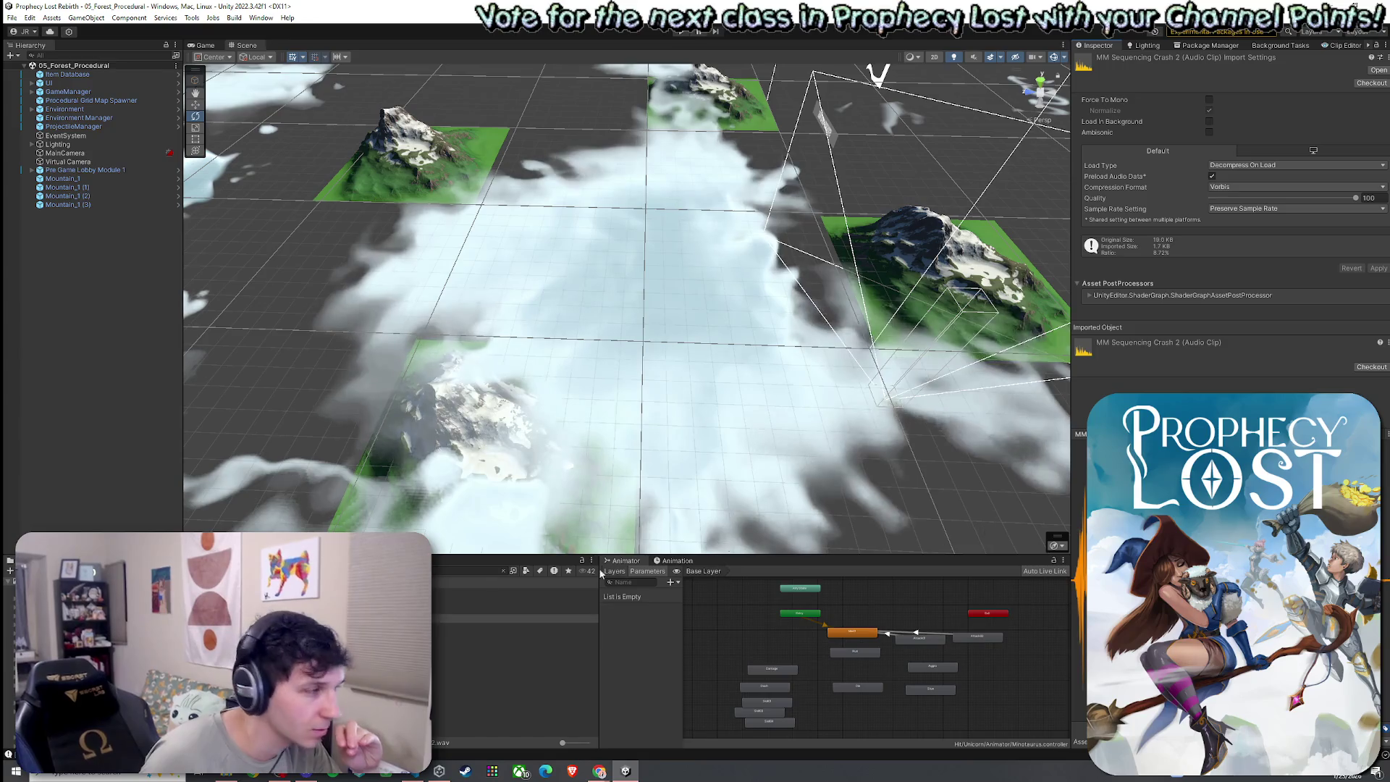
left_click(506, 600)
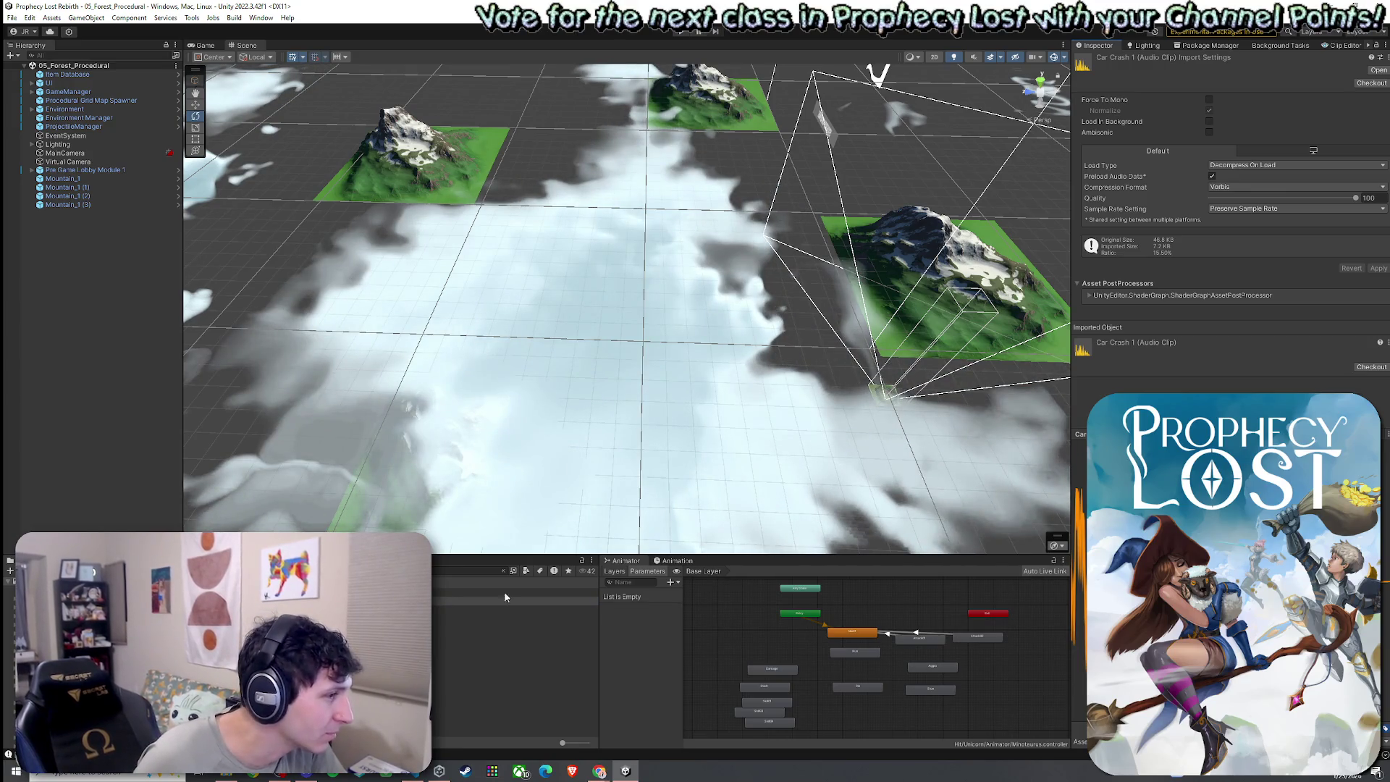
- Clear the asset search, preview the Punch 1 clip, then select the Nature asset
left_click(503, 571)
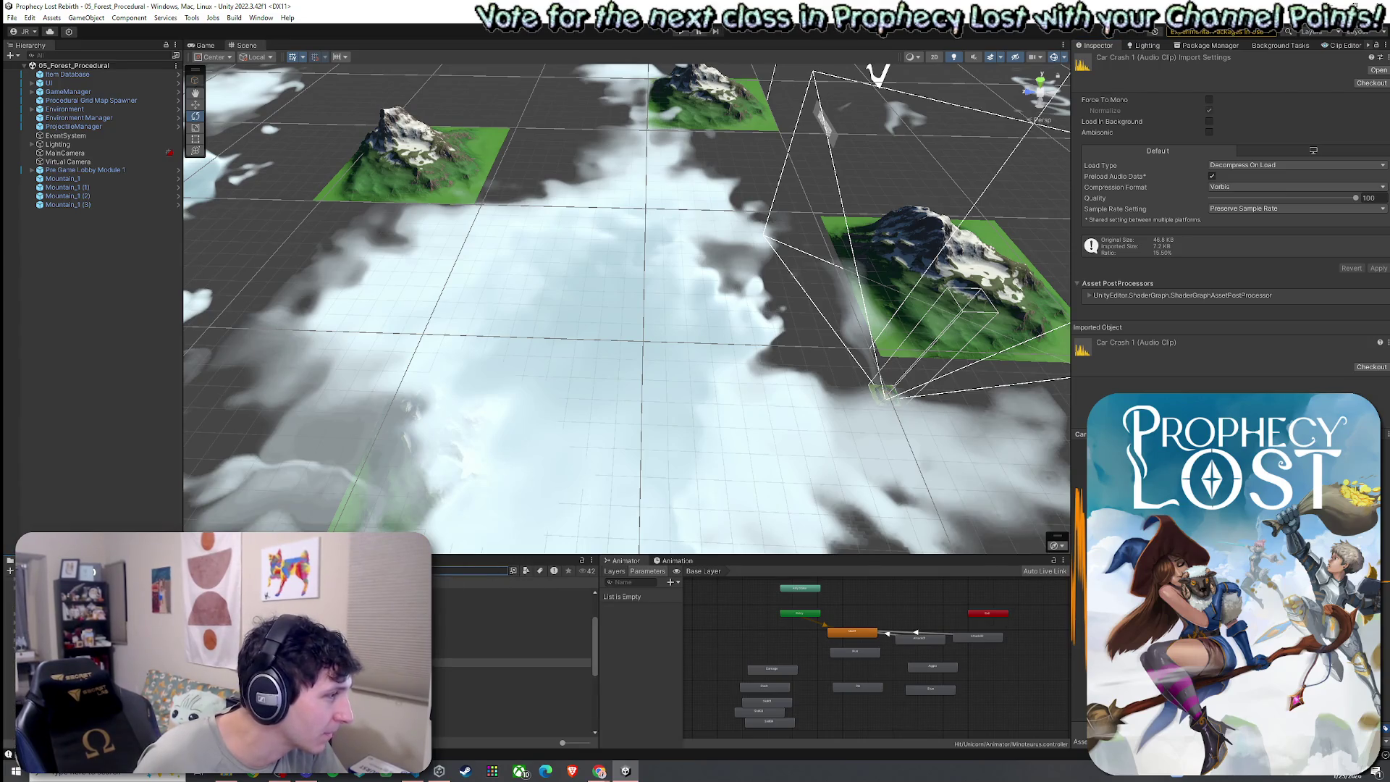
scroll(512, 662, "up", 3)
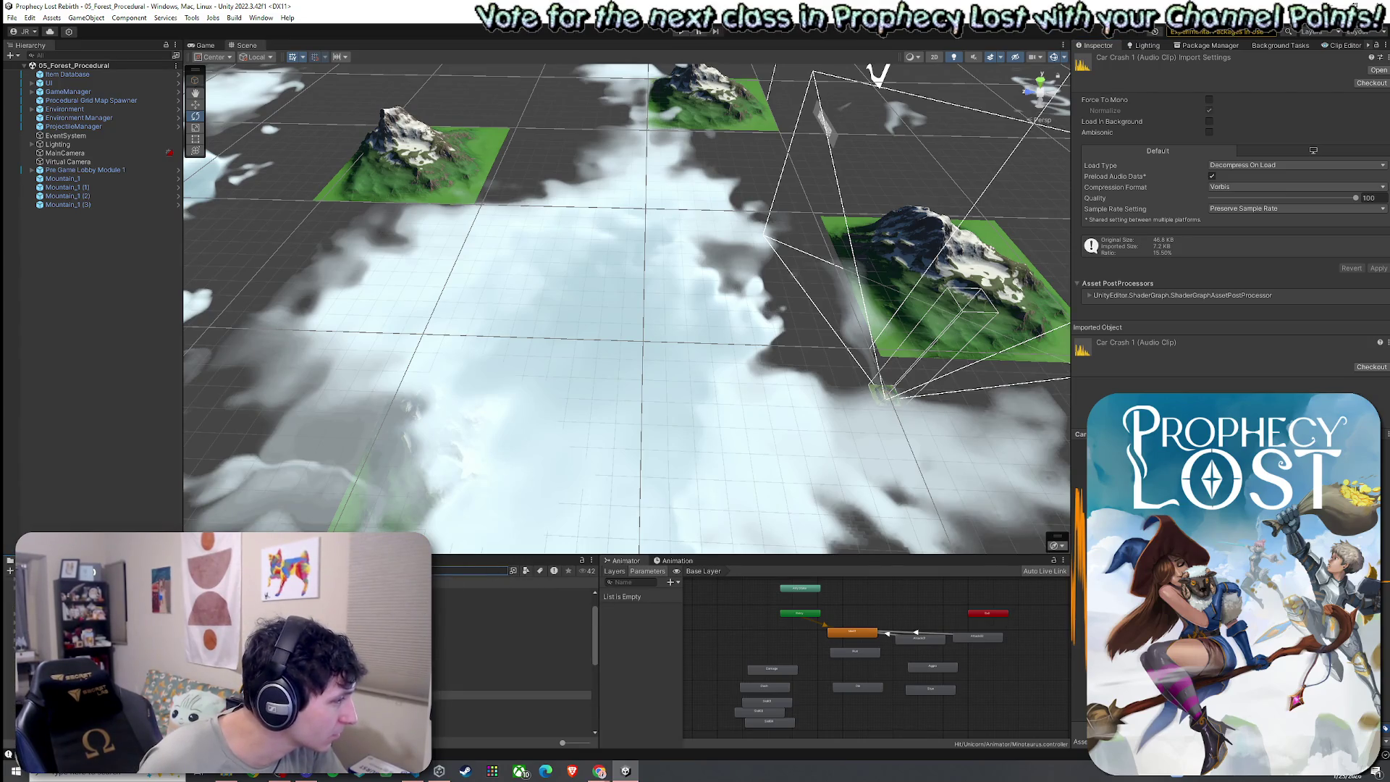
scroll(512, 658, "down", 5)
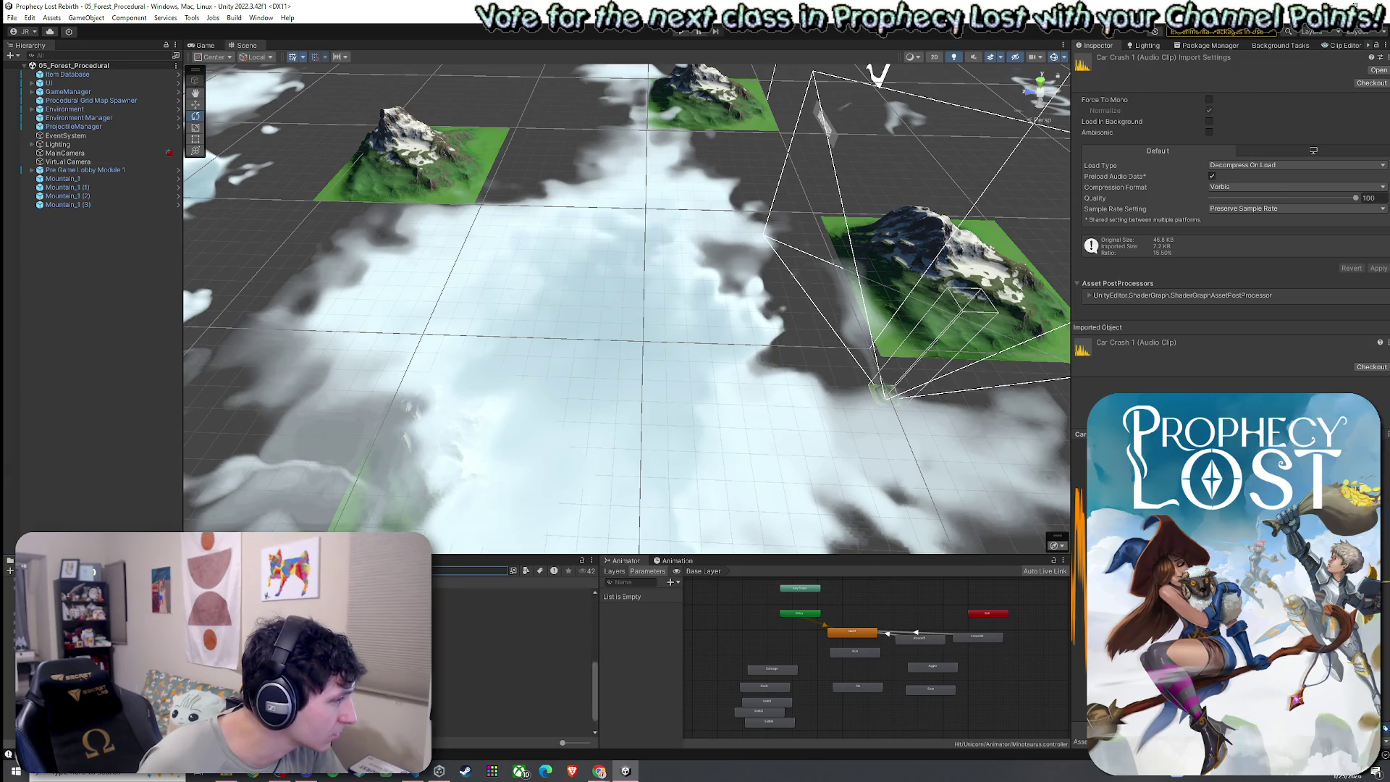
left_click(512, 680)
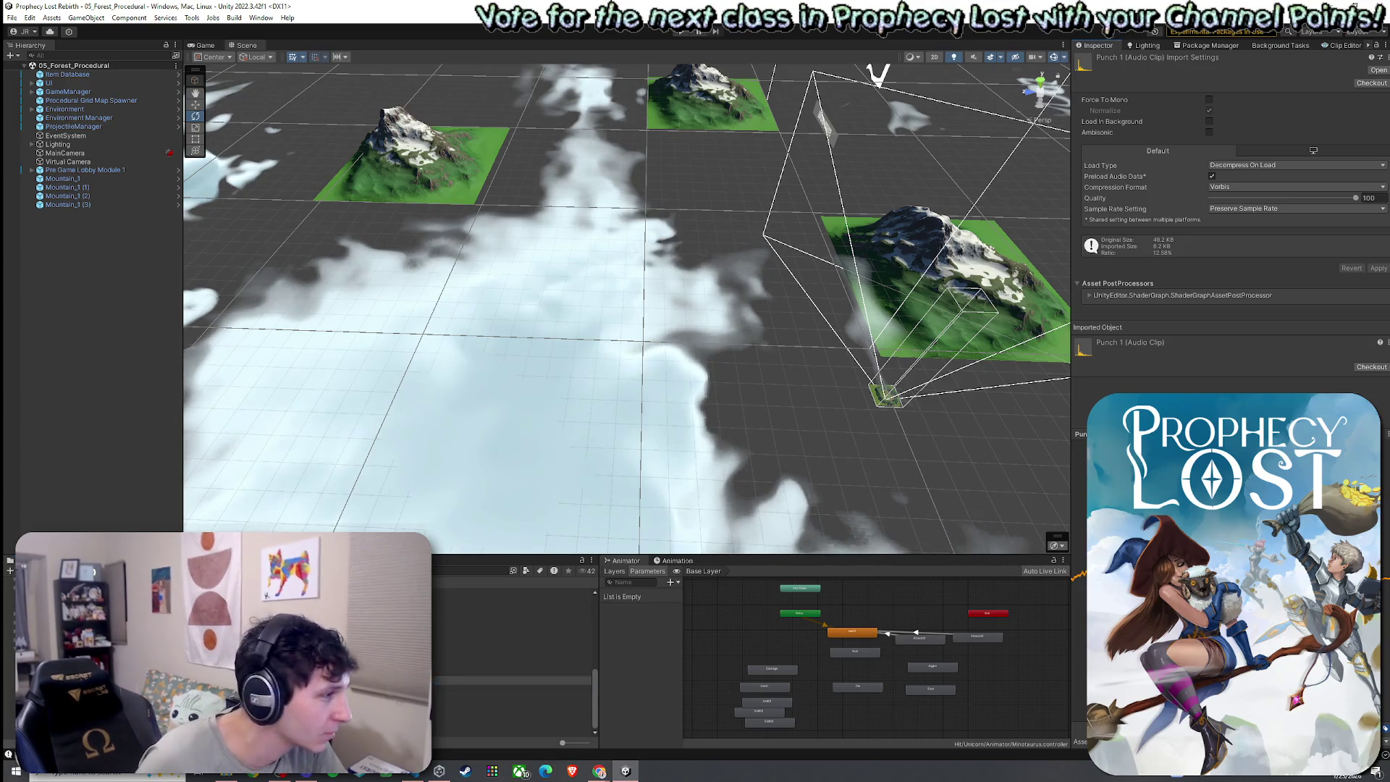
scroll(512, 694, "up", 2)
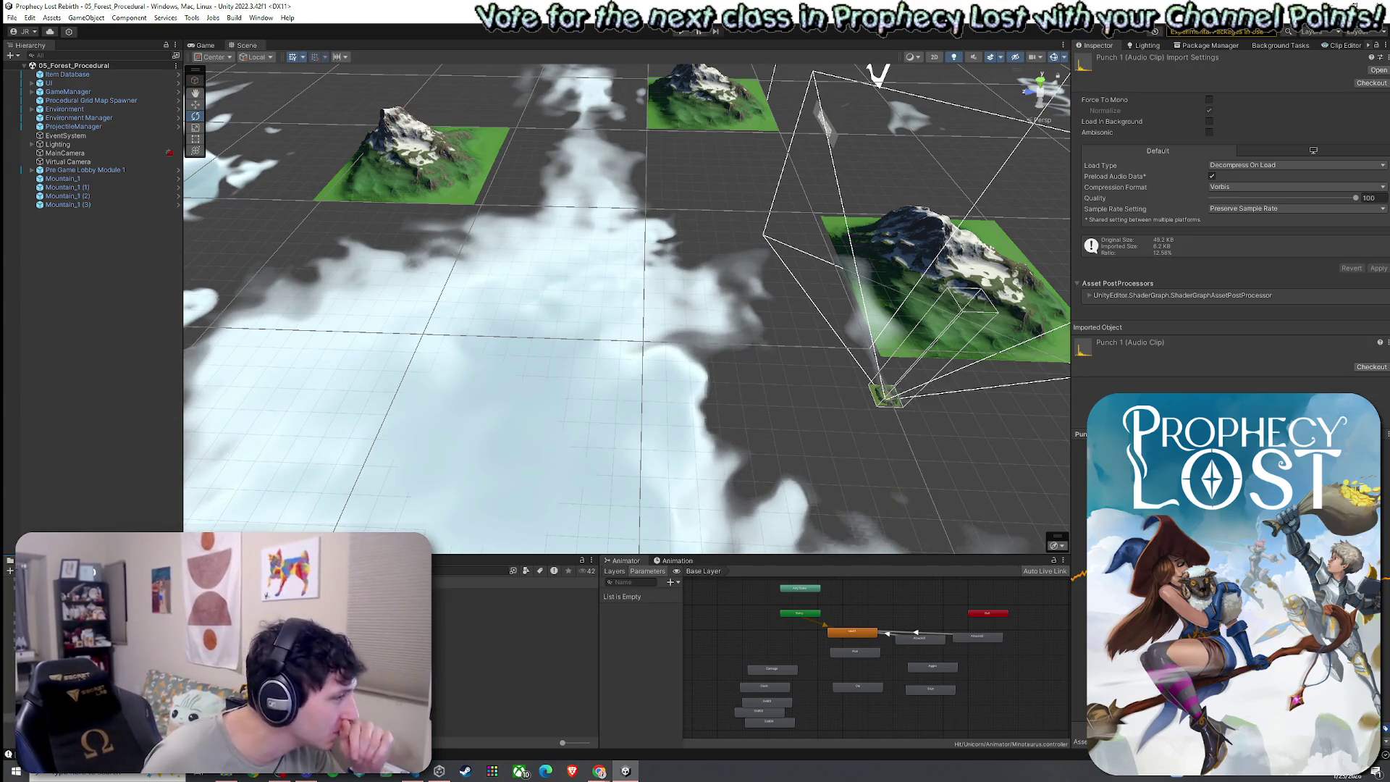
scroll(515, 659, "down", 3)
left_click(515, 658)
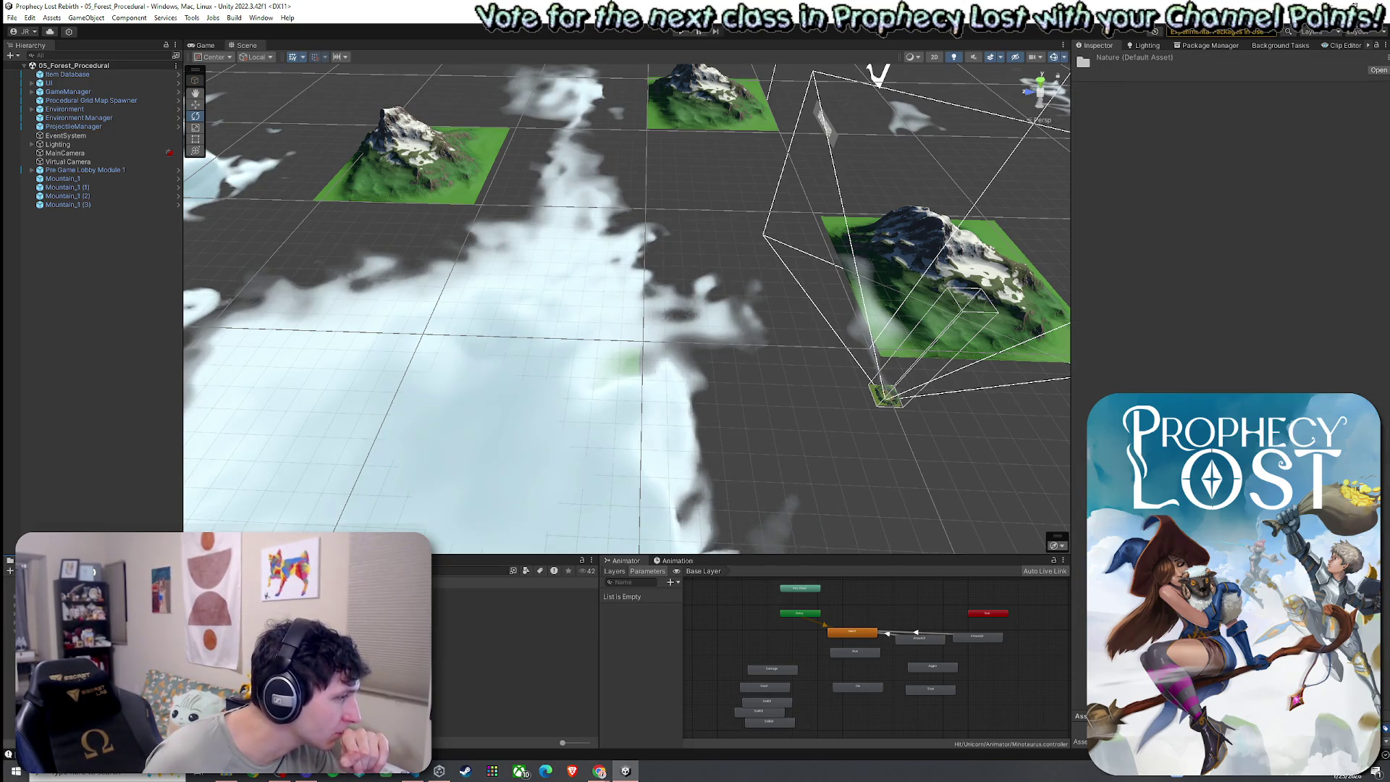
- Open the Application UX asset folder and then its Weapons folder
left_click(515, 627)
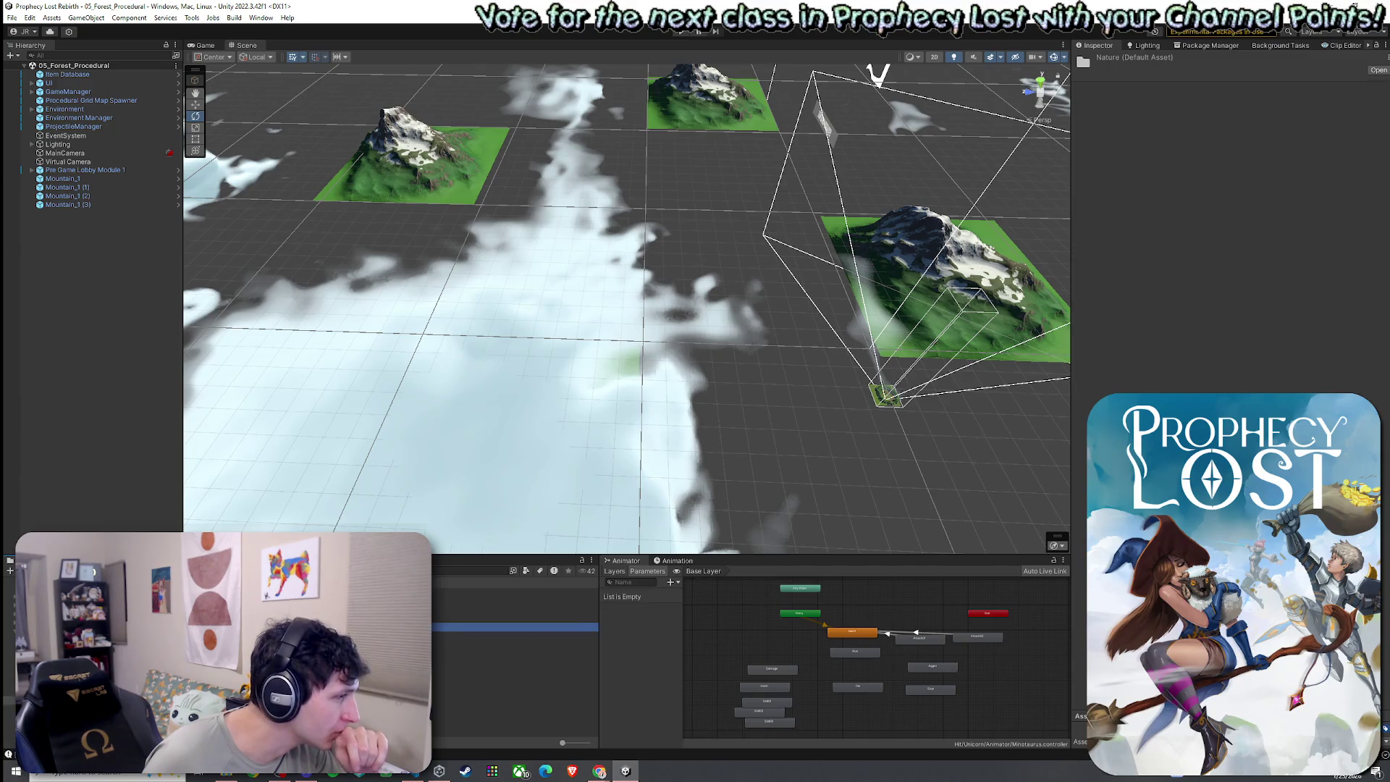
double_click(515, 627)
scroll(304, 658, "down", 5)
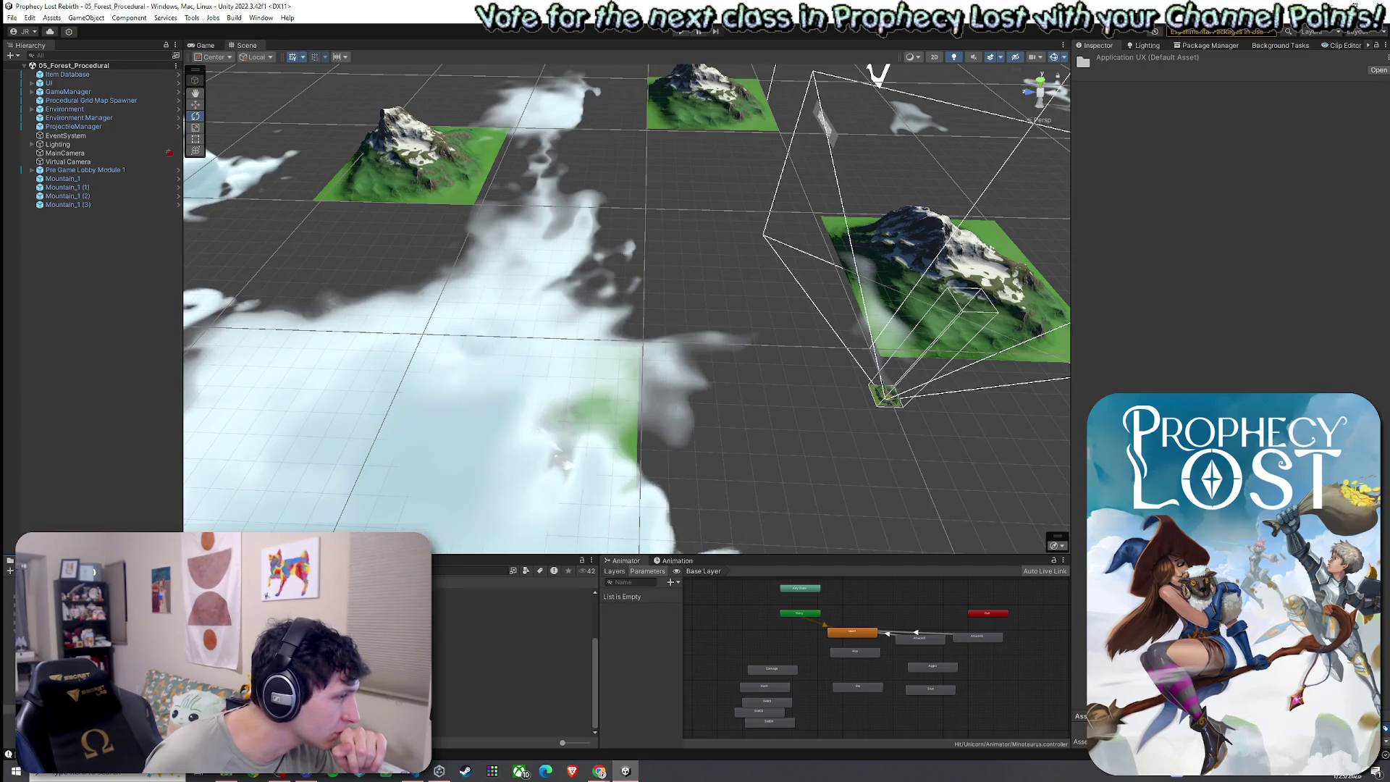
left_click(515, 591)
double_click(515, 592)
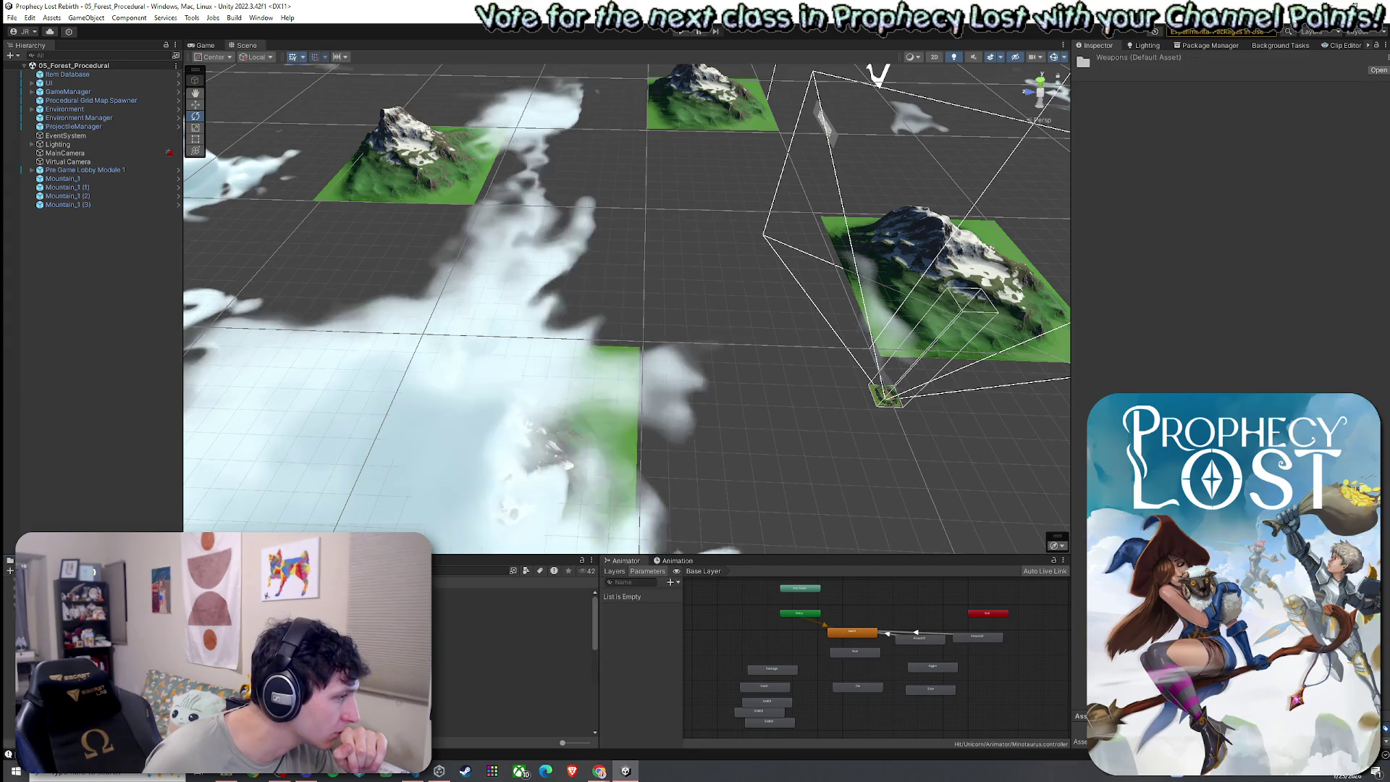
- Select Shotgun Load 1 to view its import settings, then bring up the Package Manager
scroll(304, 659, "down", 3)
scroll(304, 658, "up", 3)
scroll(304, 659, "down", 5)
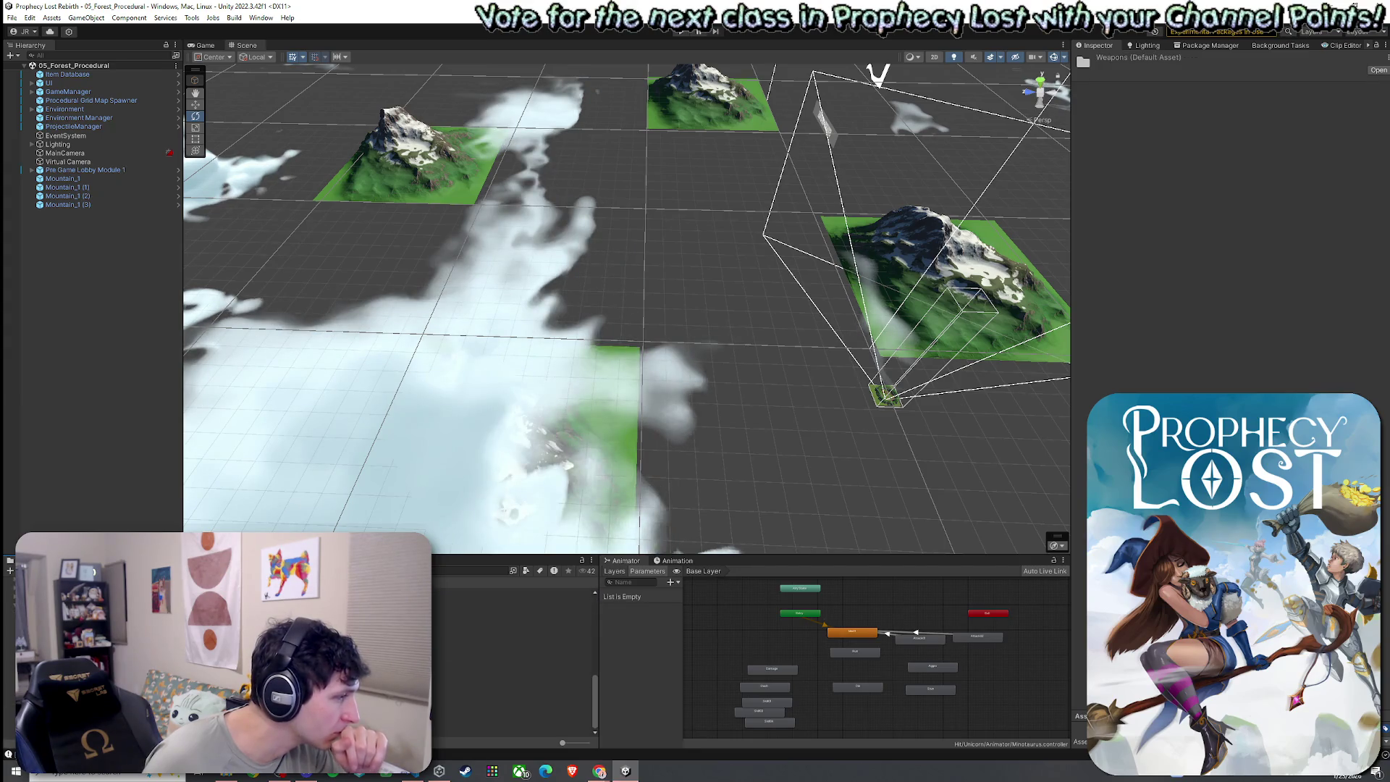
left_click(515, 663)
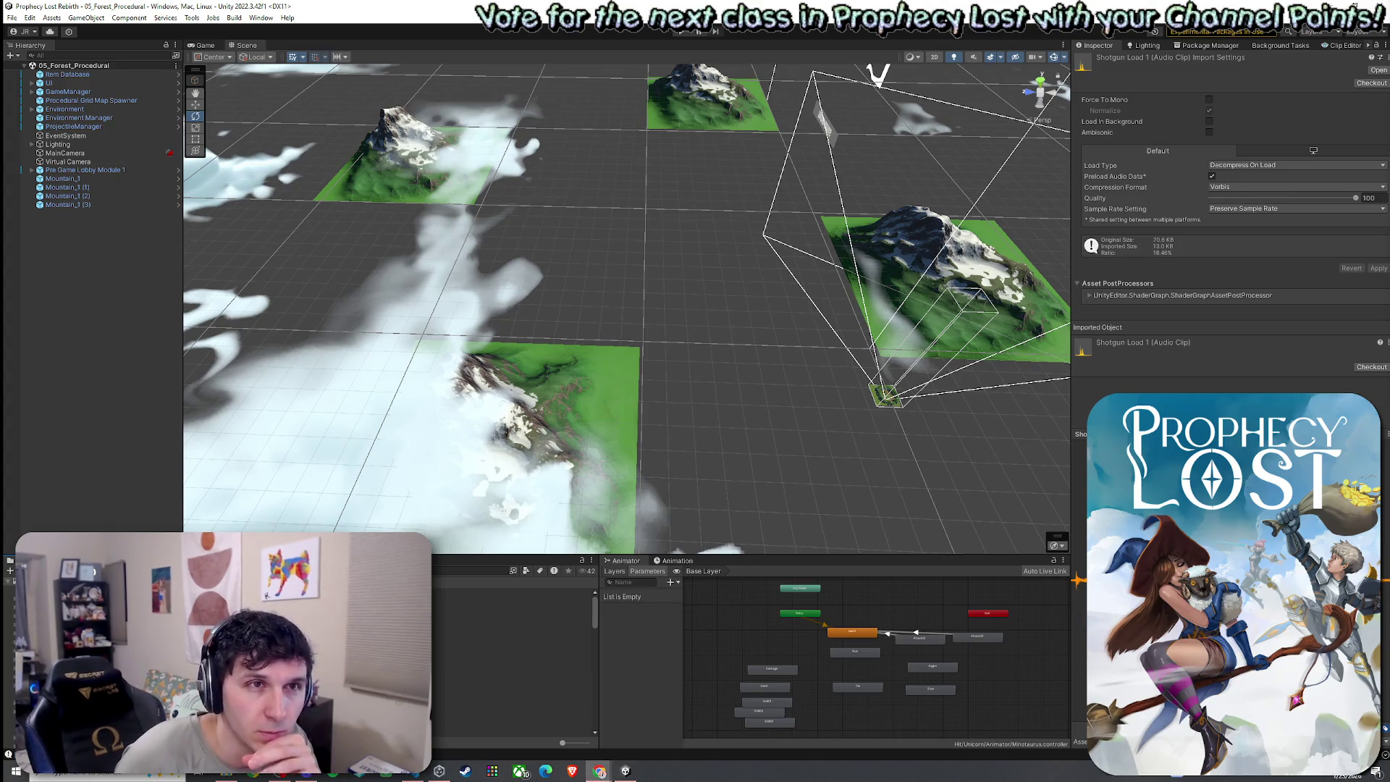
left_click(1210, 45)
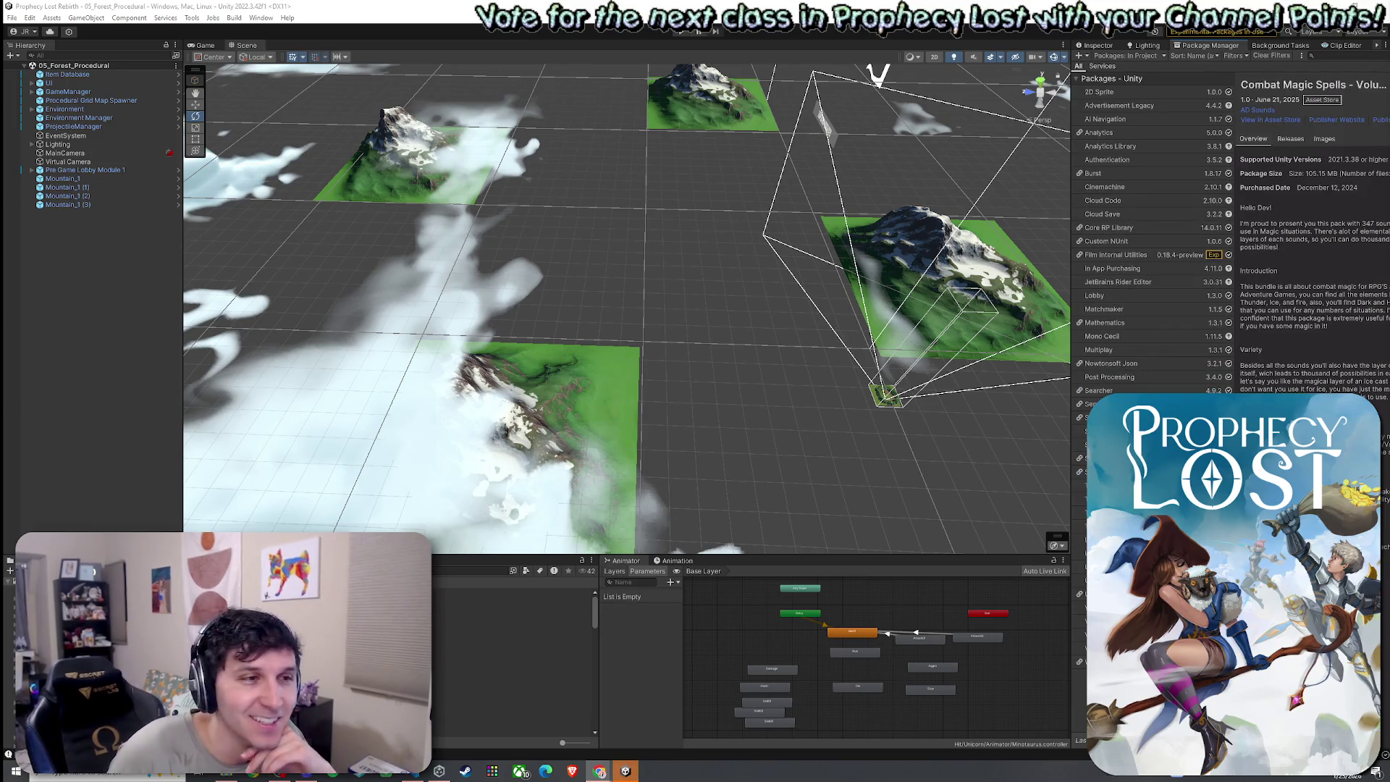
- Widen the Package Manager panel leftward and download the Combat Magic Spells sound pack
left_click_drag(1072, 150, 997, 150)
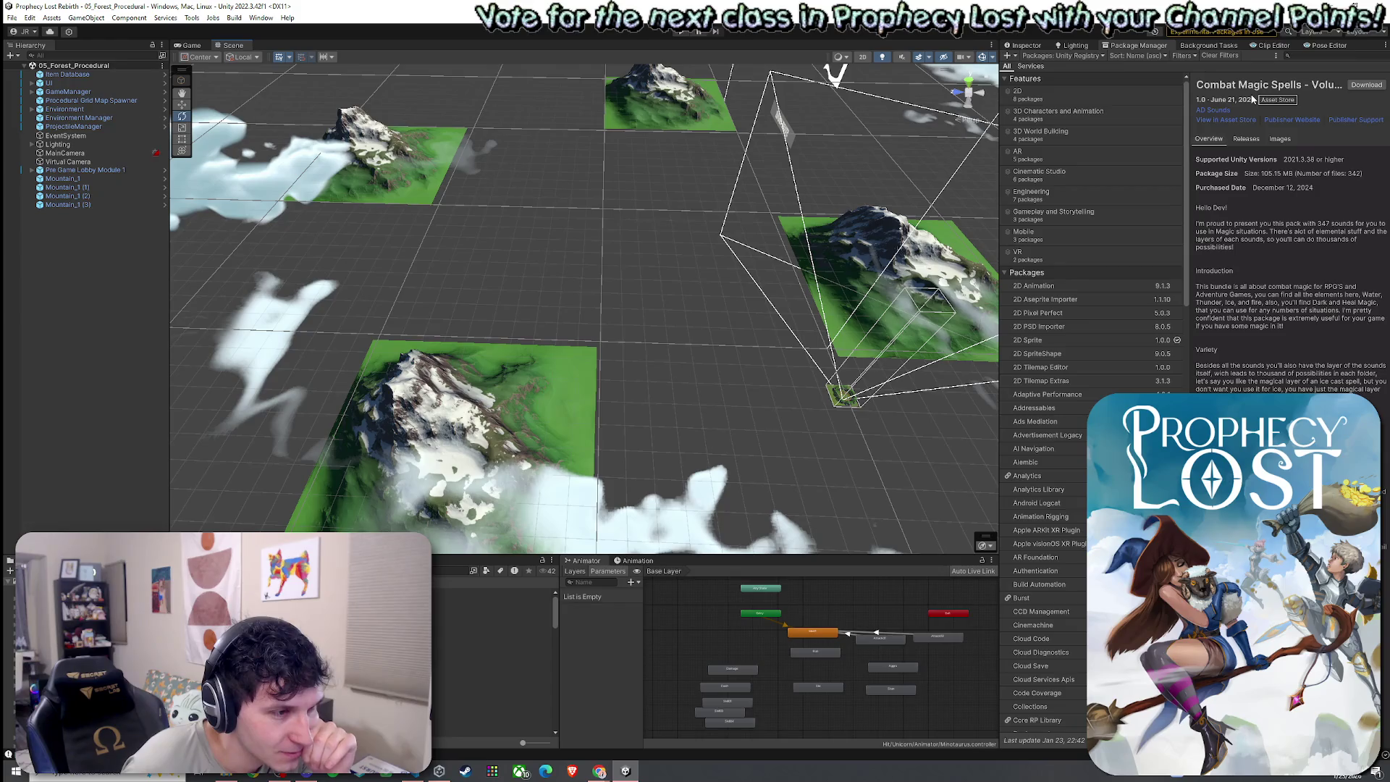
left_click(1365, 85)
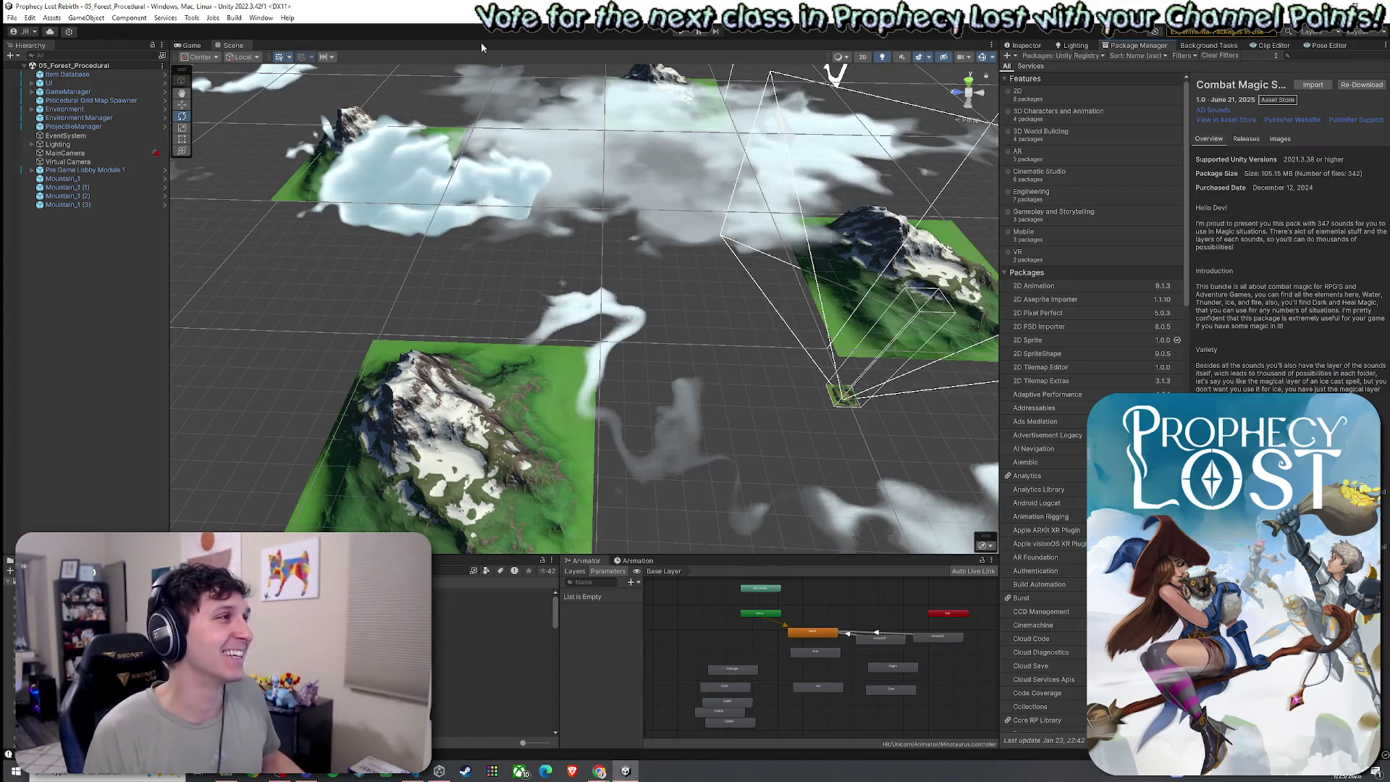
- Save the procedural forest scene once the Combat Magic Spells download finishes
left_click(12, 17)
- Import Combat Magic Spells - Volume II, keeping all its sound files checked
key("Escape")
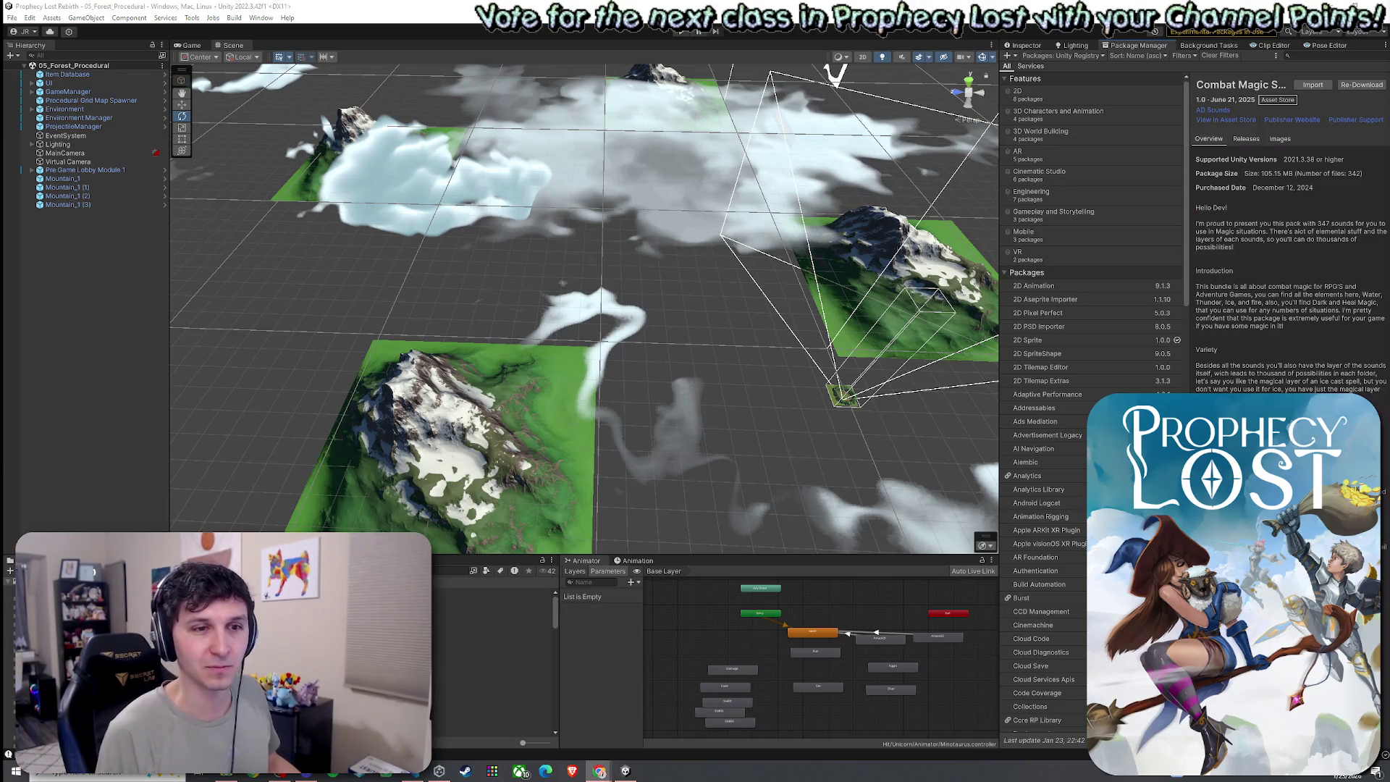
left_click(1311, 86)
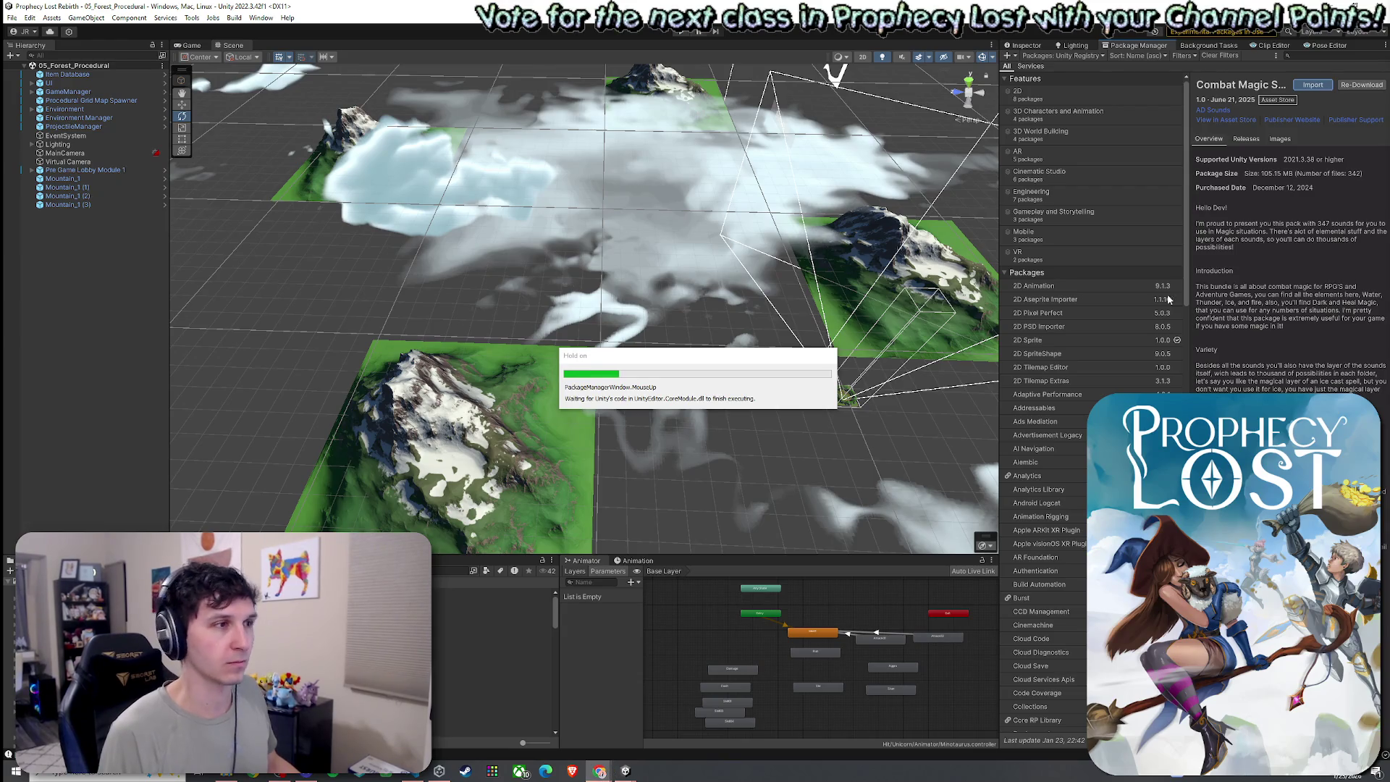
scroll(527, 419, "down", 10)
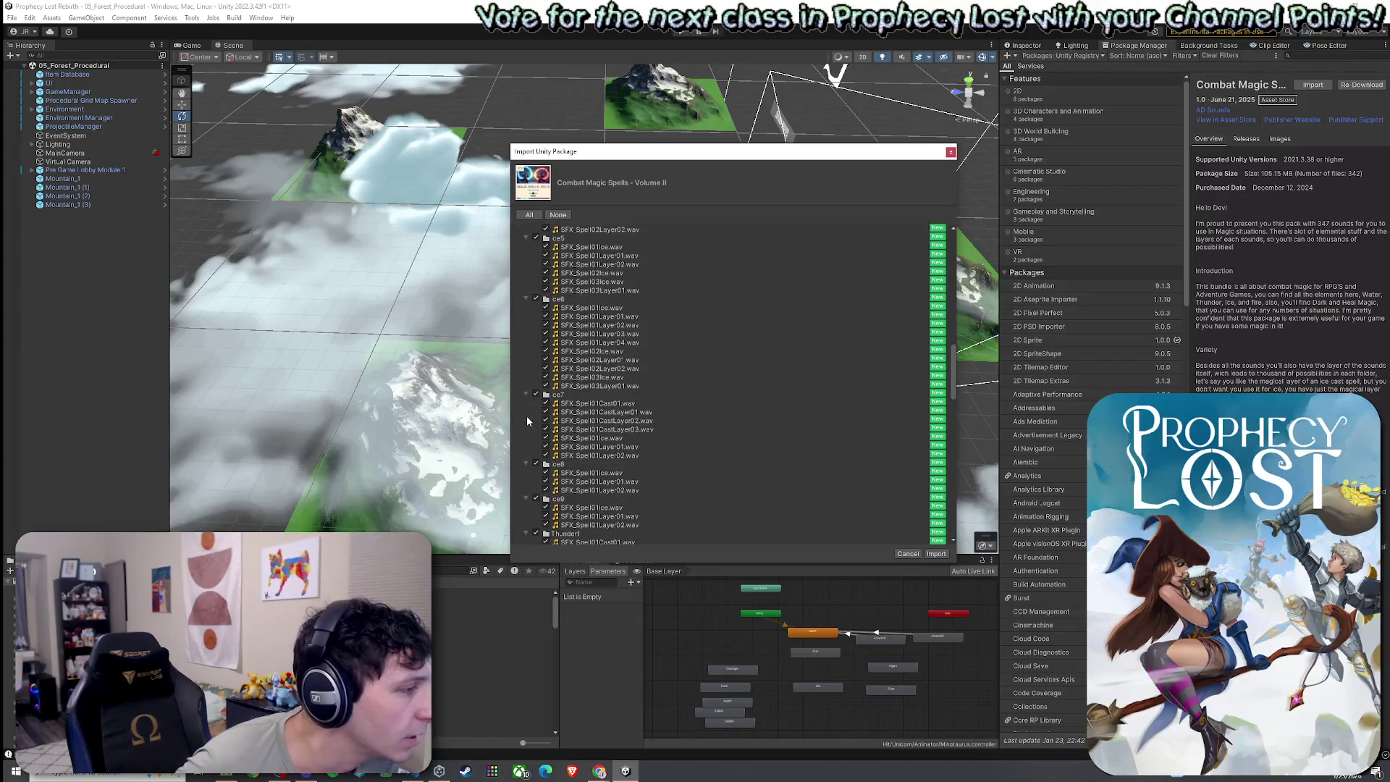
scroll(527, 420, "down", 3)
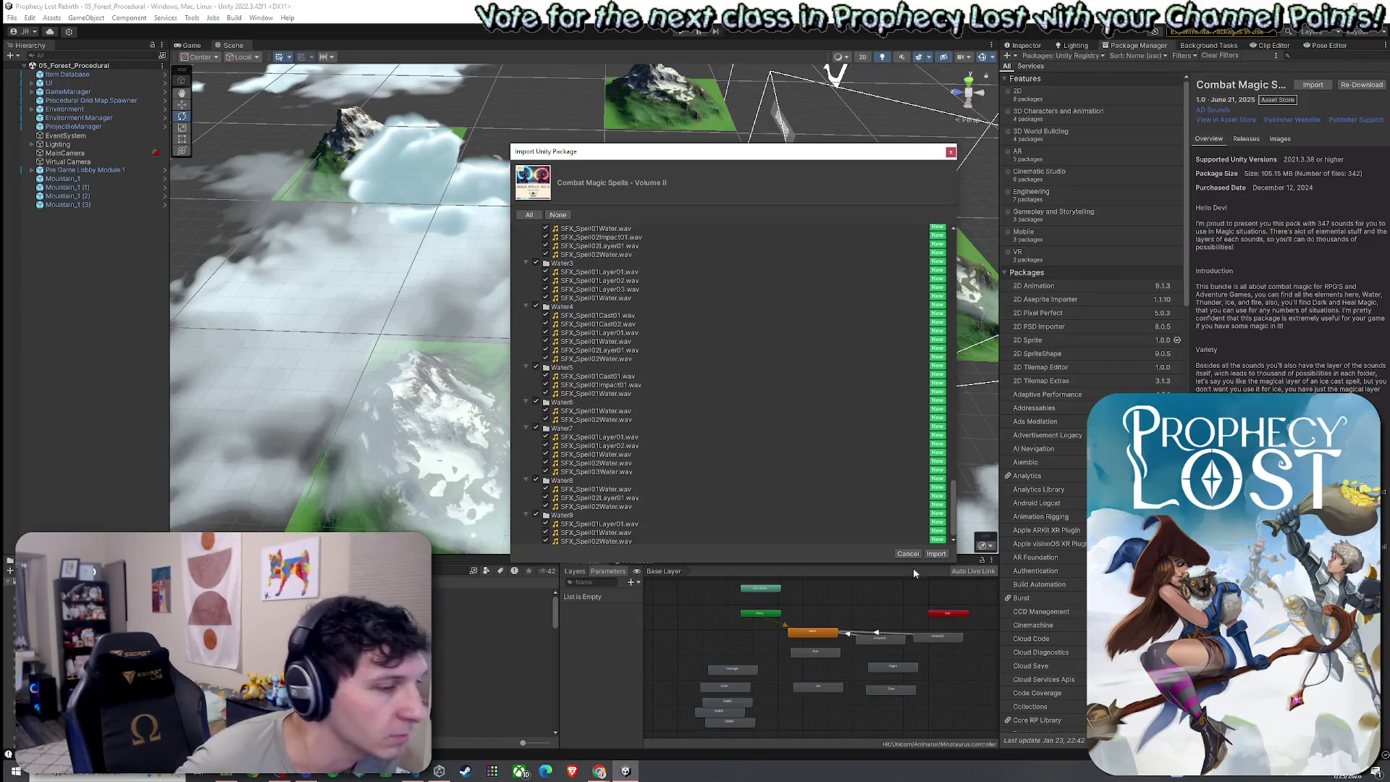
left_click(935, 552)
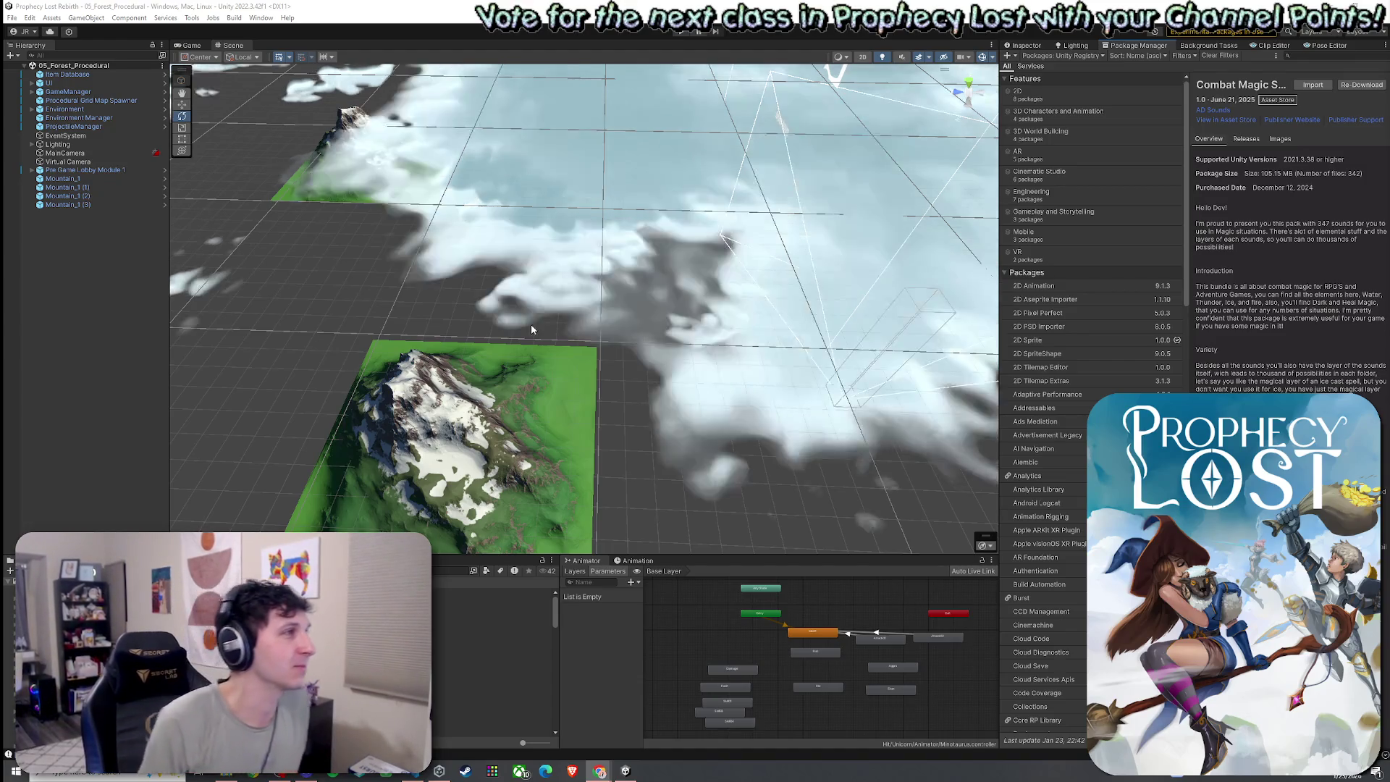
left_click(12, 17)
key("Escape")
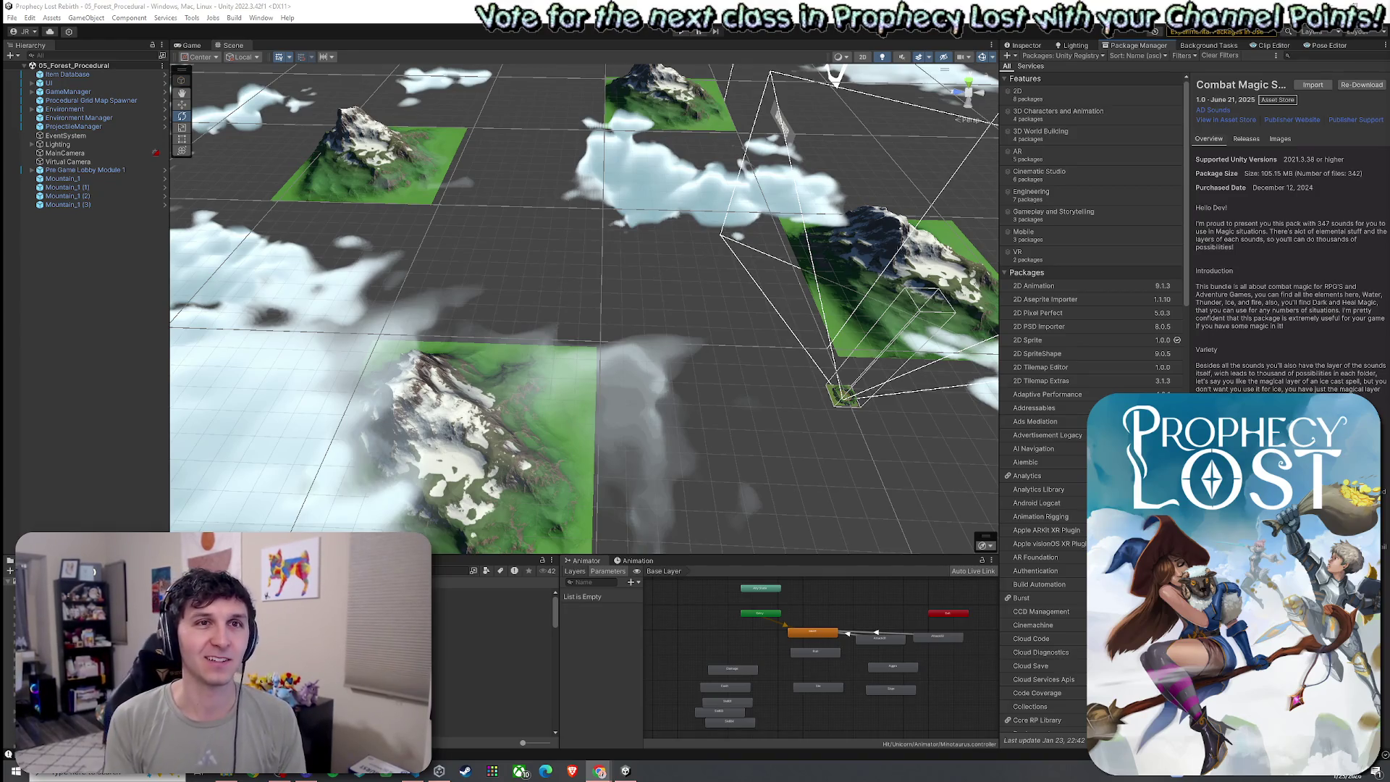
key("alt+Tab")
left_click(822, 552)
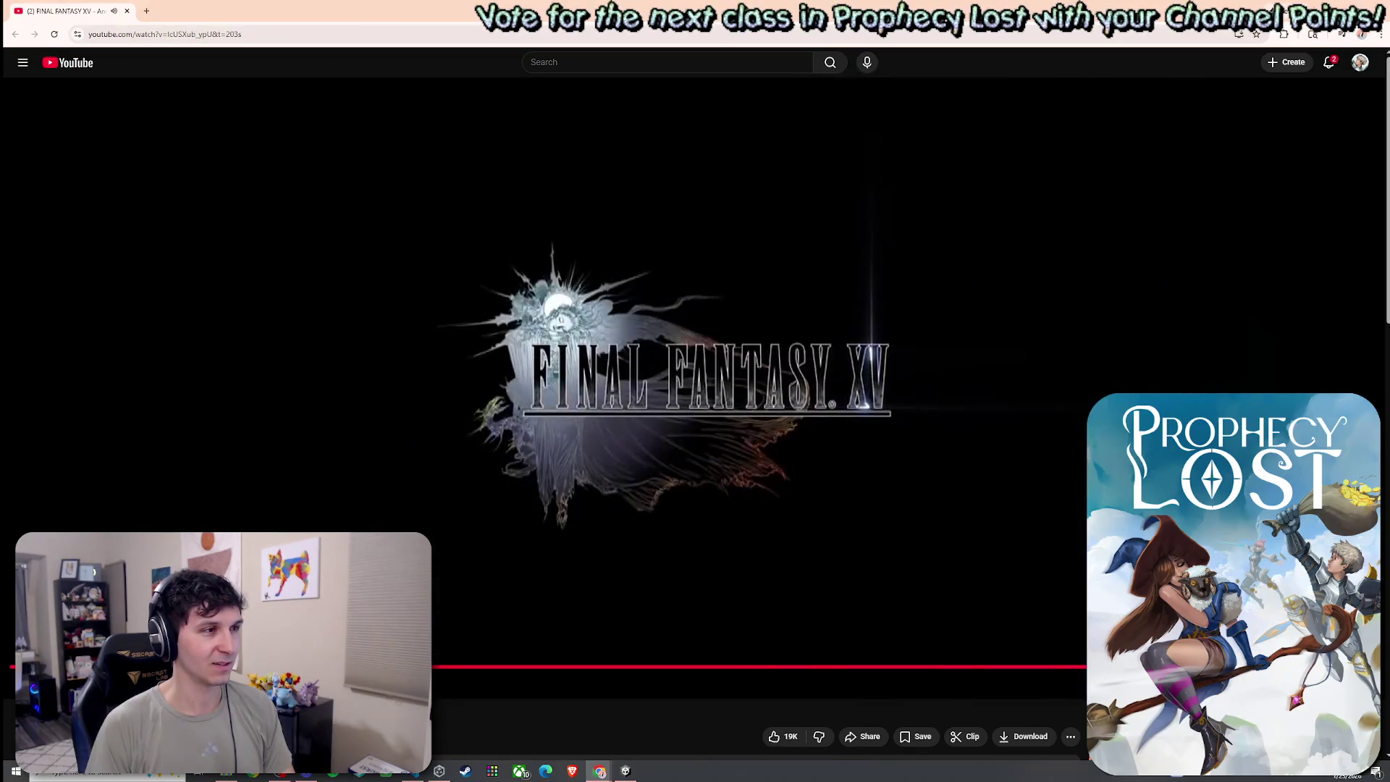
- Play the Final Fantasy XV video on YouTube, then pause it at the title logo
left_click(987, 584)
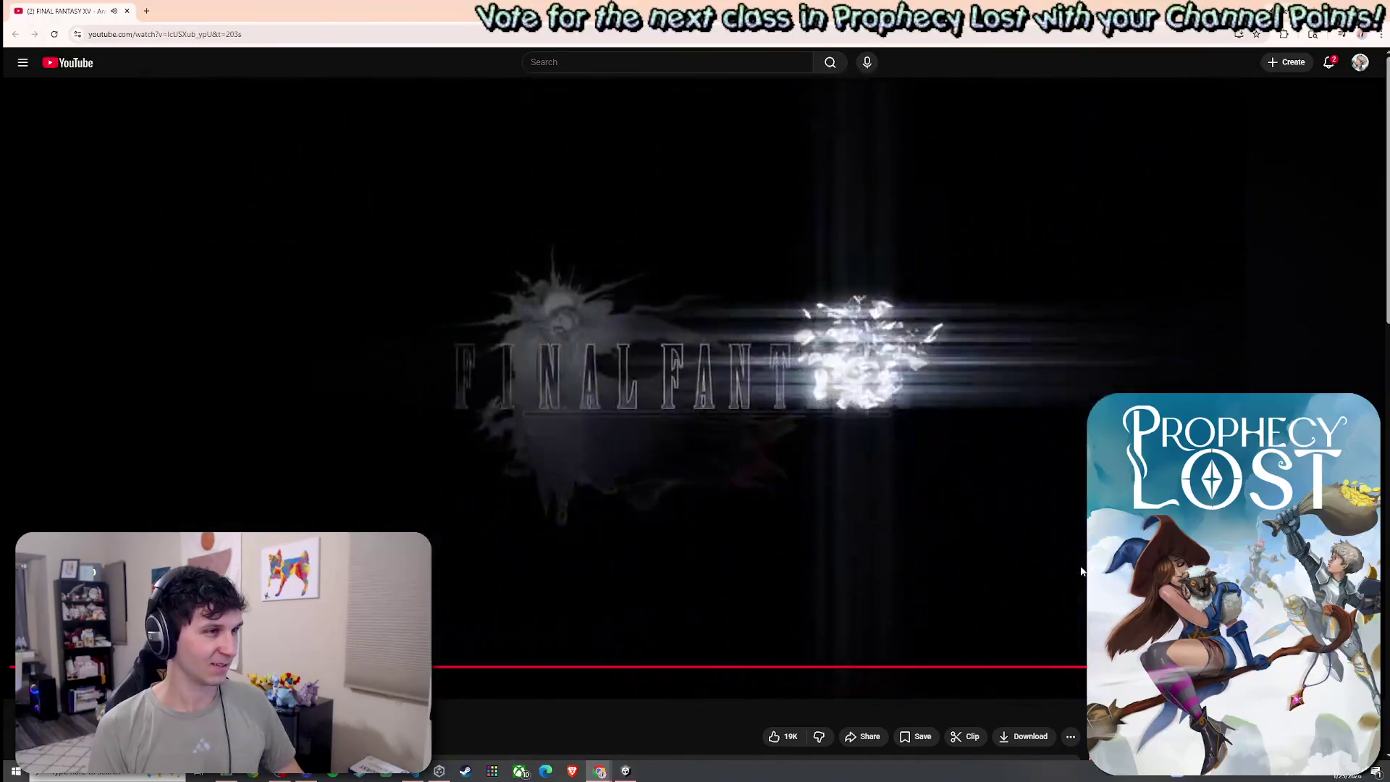
left_click(969, 529)
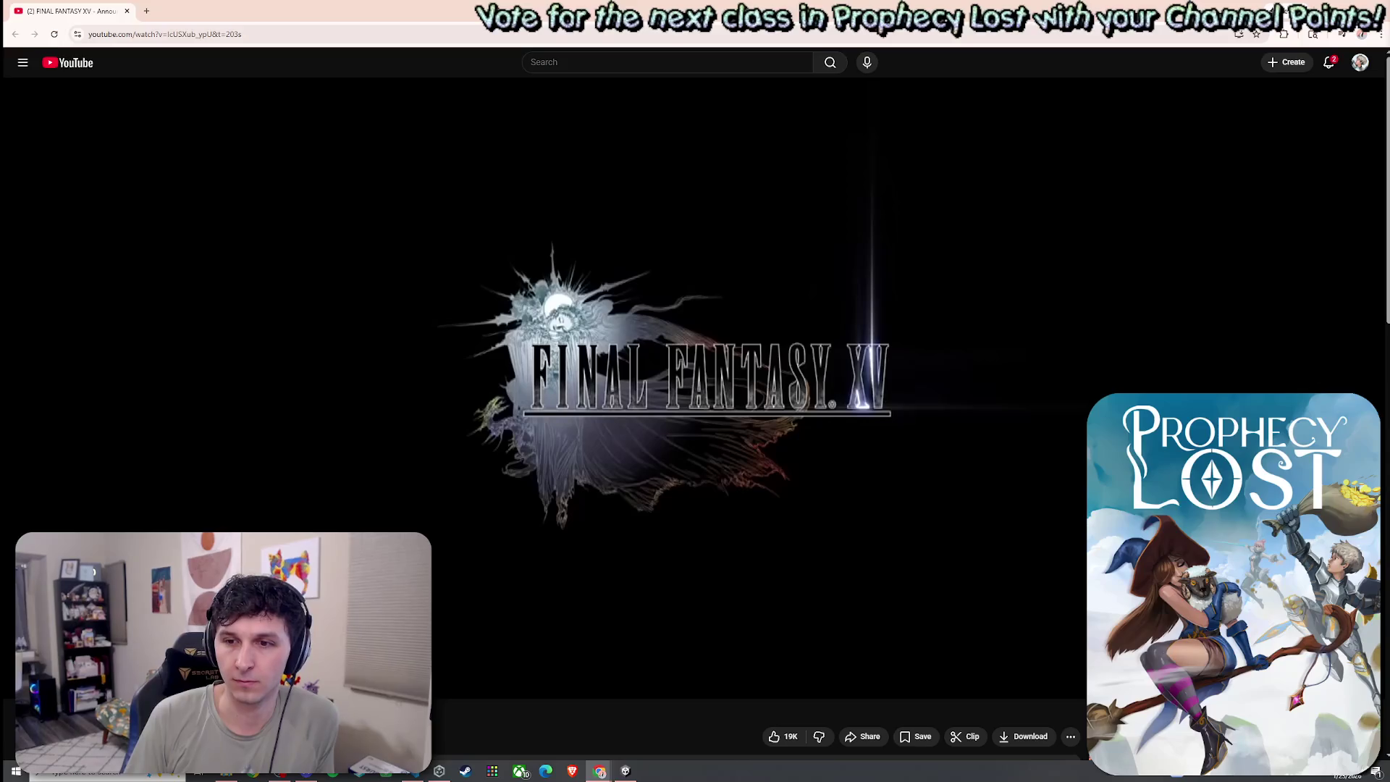
- Leave YouTube and return to the Unity Editor's mountain terrain scene
mouse_move(1070, 502)
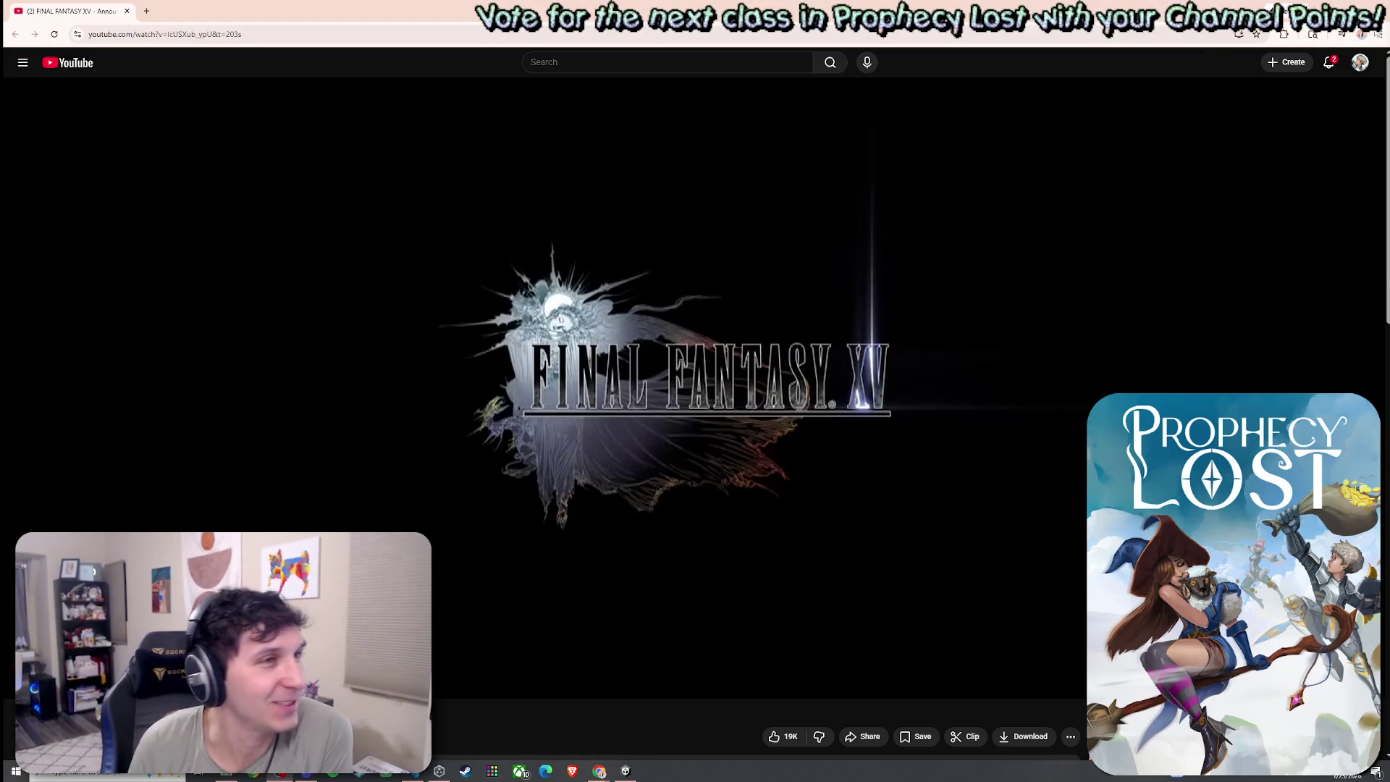
key("alt+Tab")
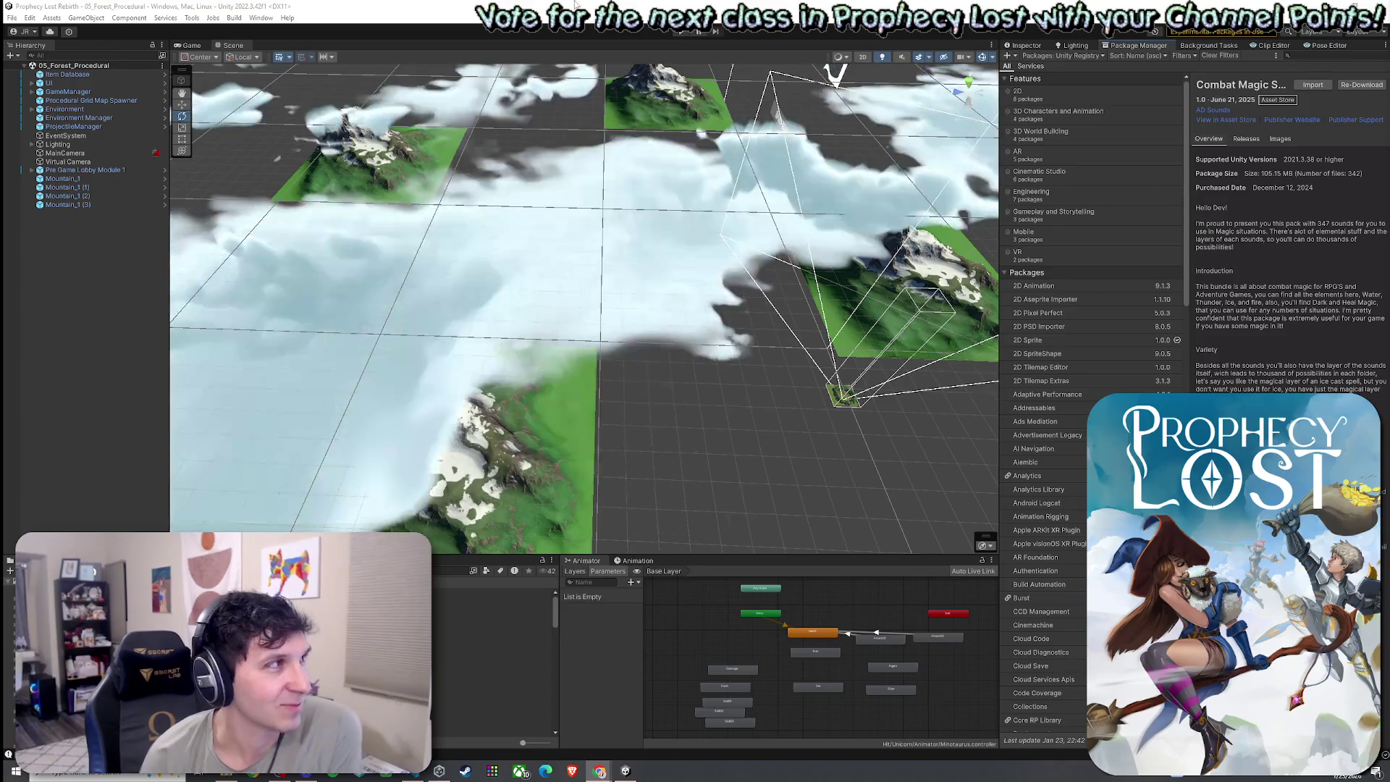
- Dismiss the File menu and view the Combat Magic Spells package manifest details
left_click(12, 17)
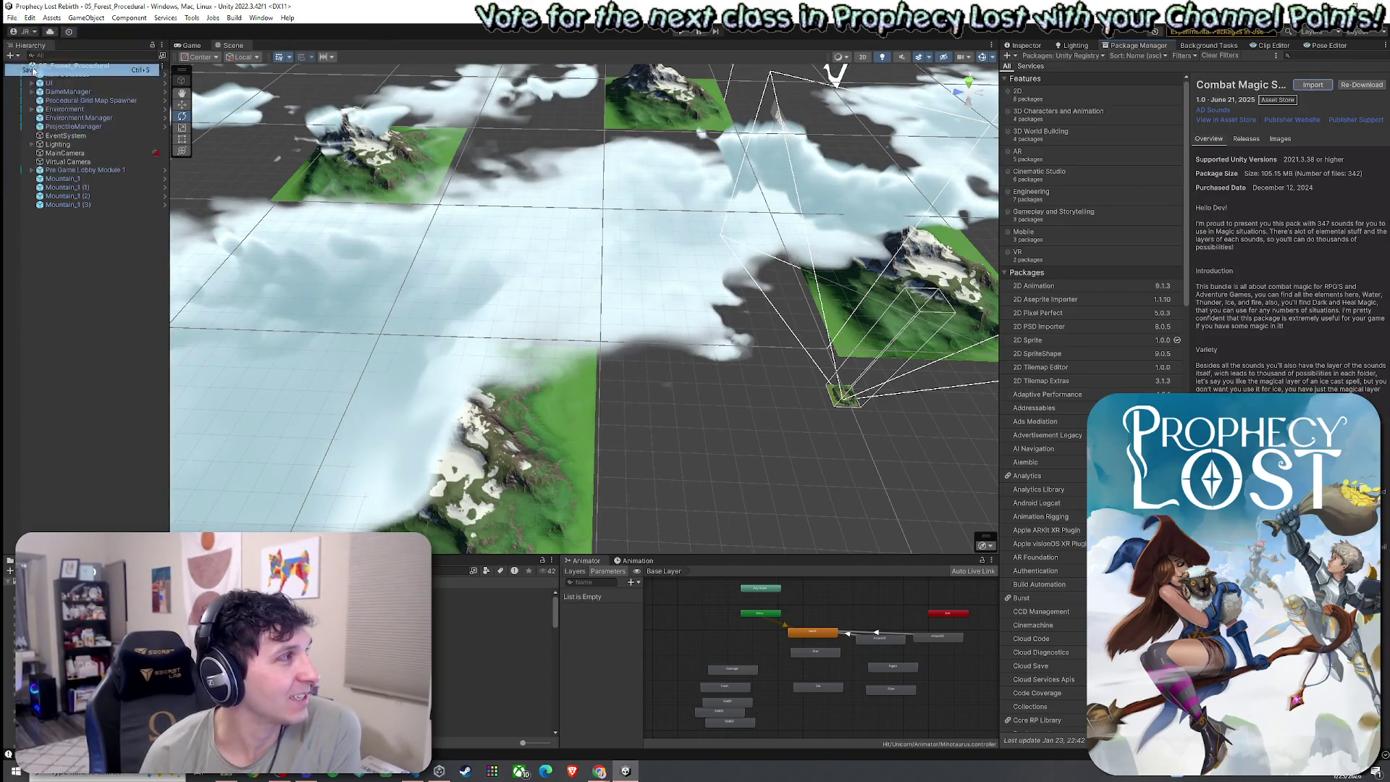
key("Escape")
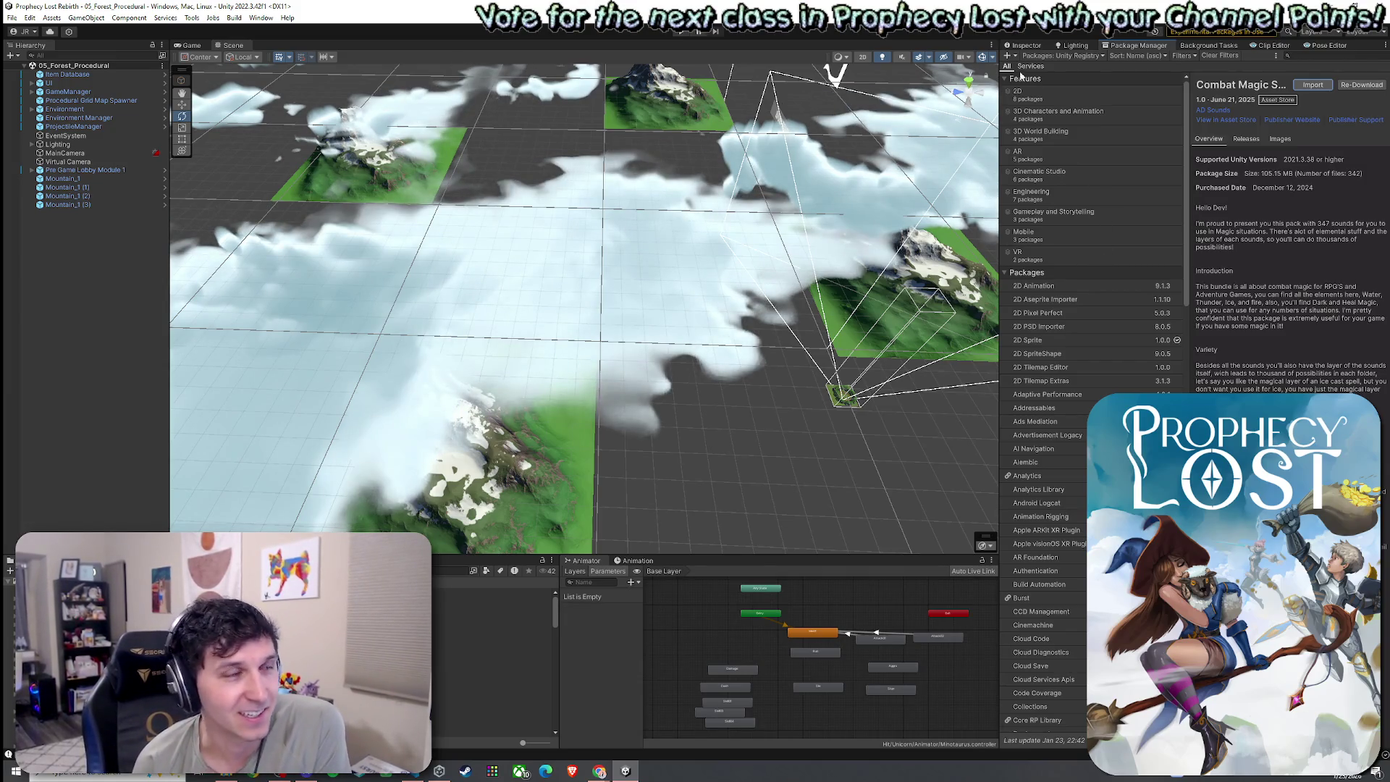
left_click(1026, 45)
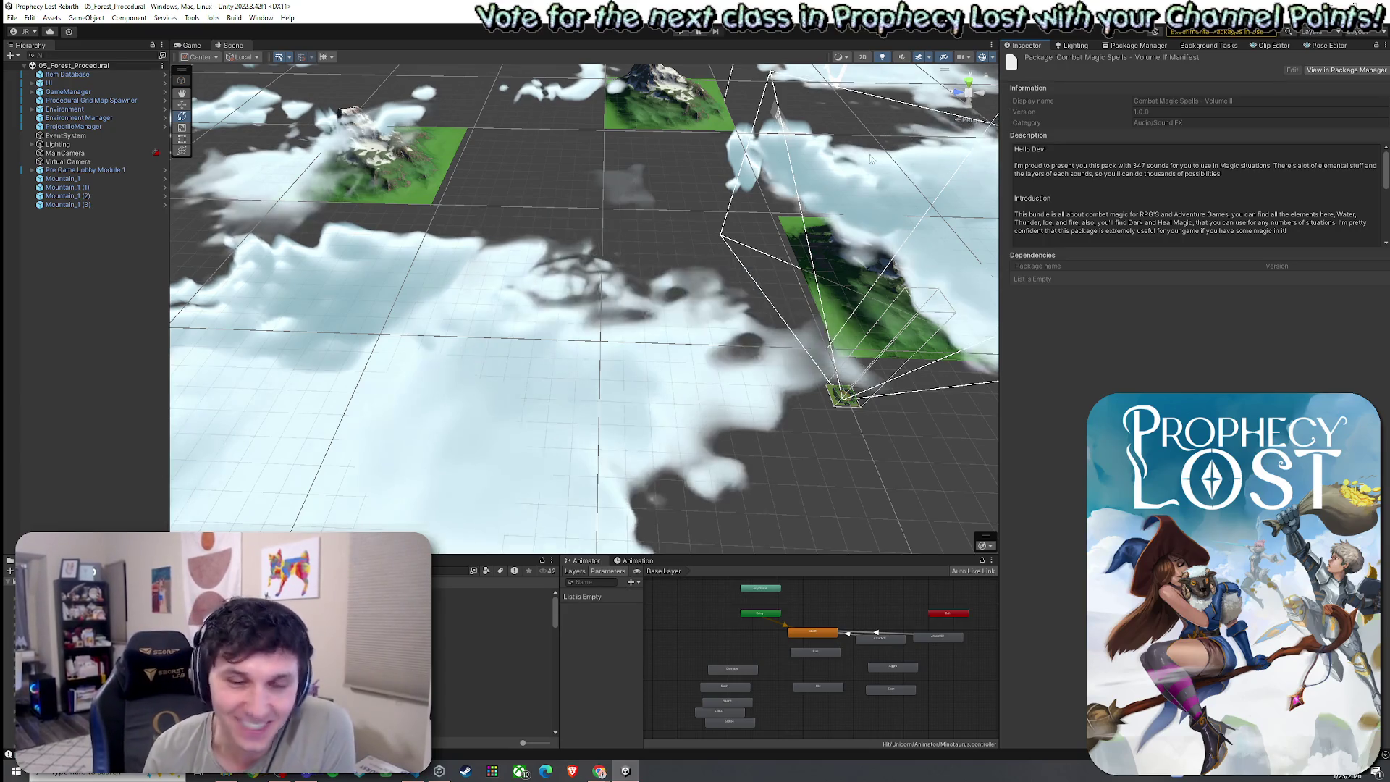
left_click(12, 18)
left_click(253, 31)
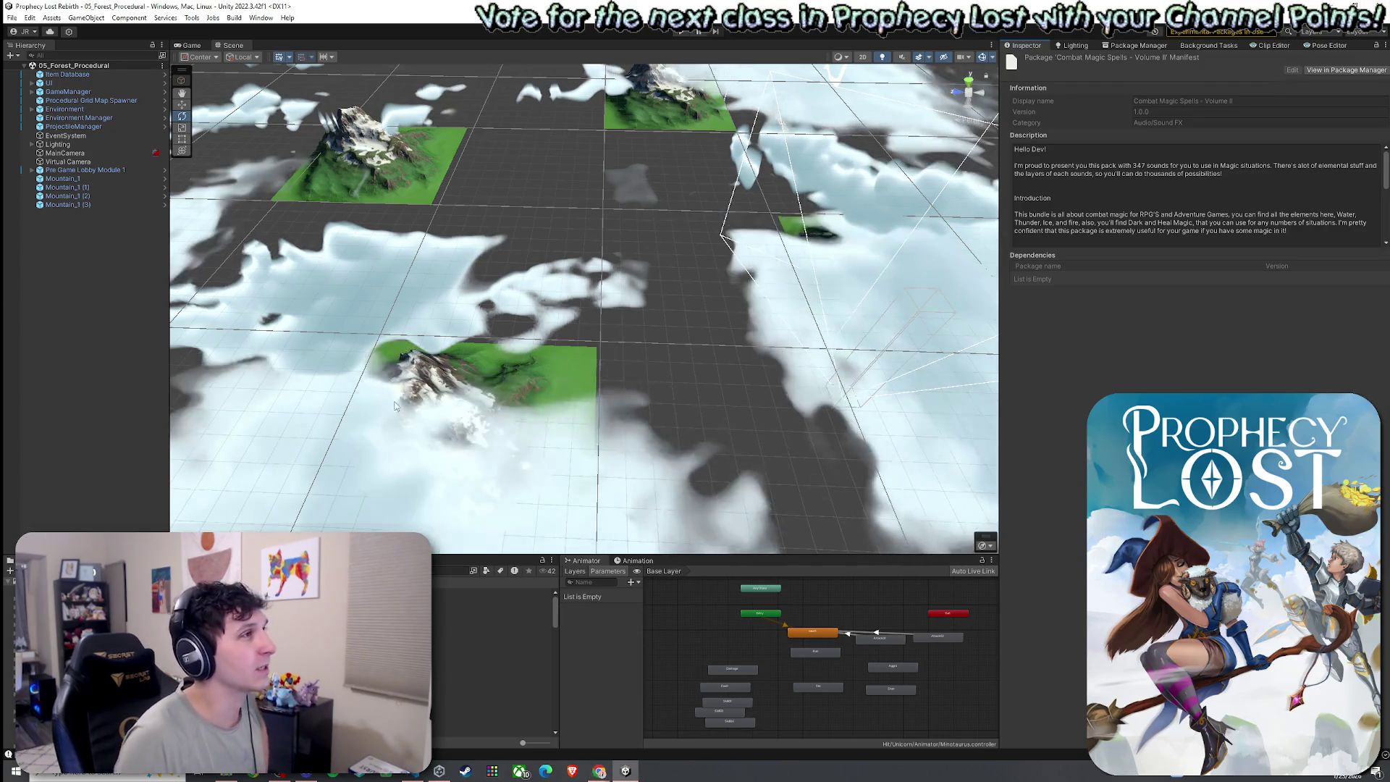
- Go through Prefabs into Procedural Generation and open the Module 1 prefab for editing
scroll(492, 662, "down", 3)
left_click(492, 622)
scroll(493, 662, "up", 5)
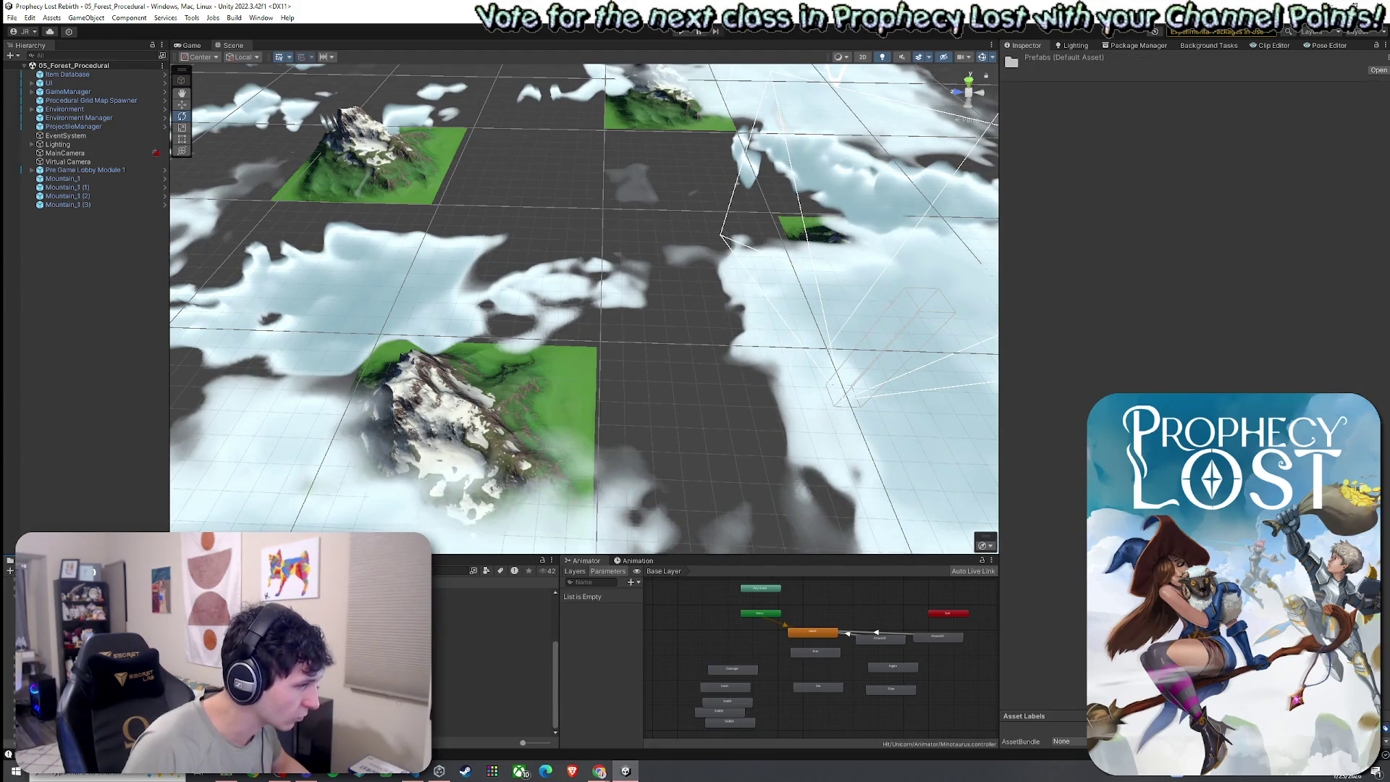
scroll(492, 663, "down", 2)
left_click(492, 666)
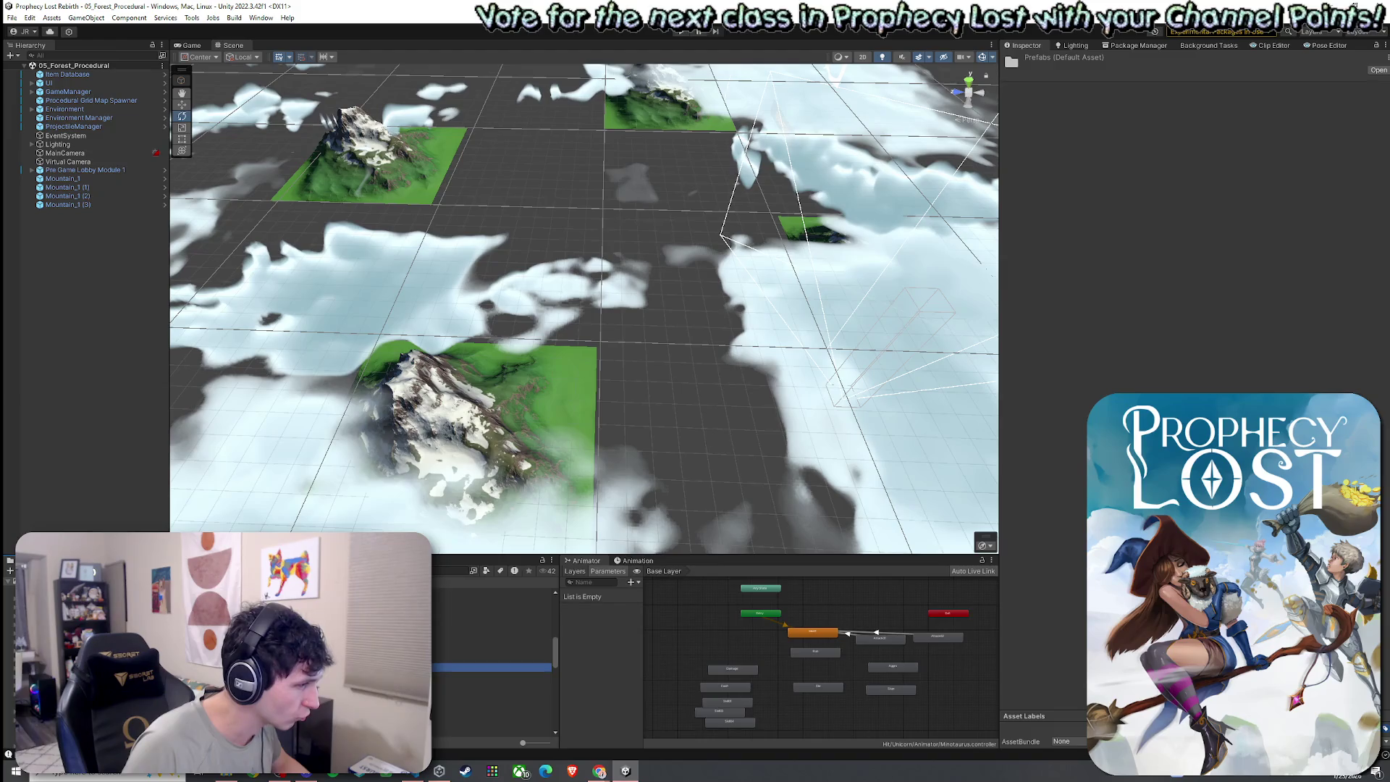
double_click(492, 591)
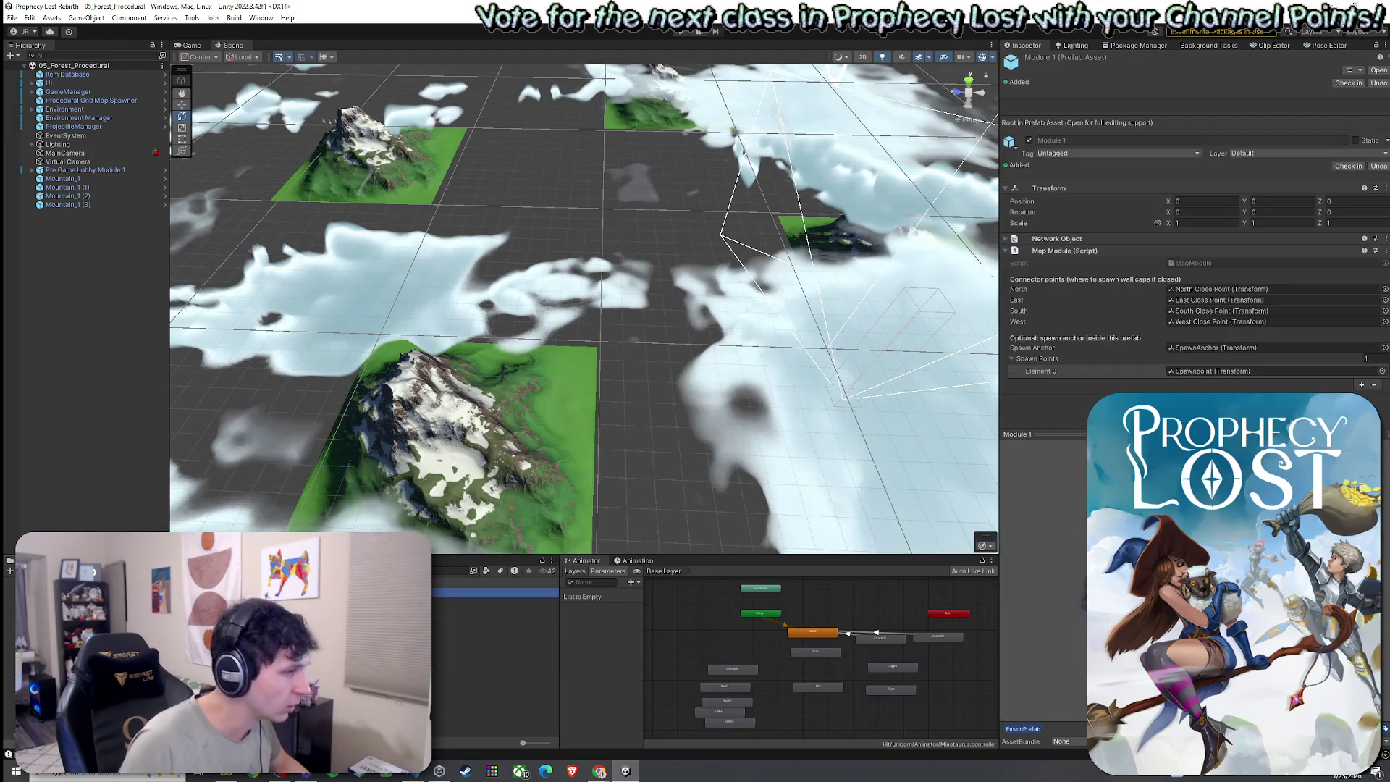
- Set the Module 1 terrain's width and length to 500 in Terrain Settings
mouse_move(583, 388)
left_mouse_down()
mouse_move(620, 444)
mouse_move(513, 438)
mouse_move(659, 421)
left_mouse_up()
scroll(608, 444, "down", 5)
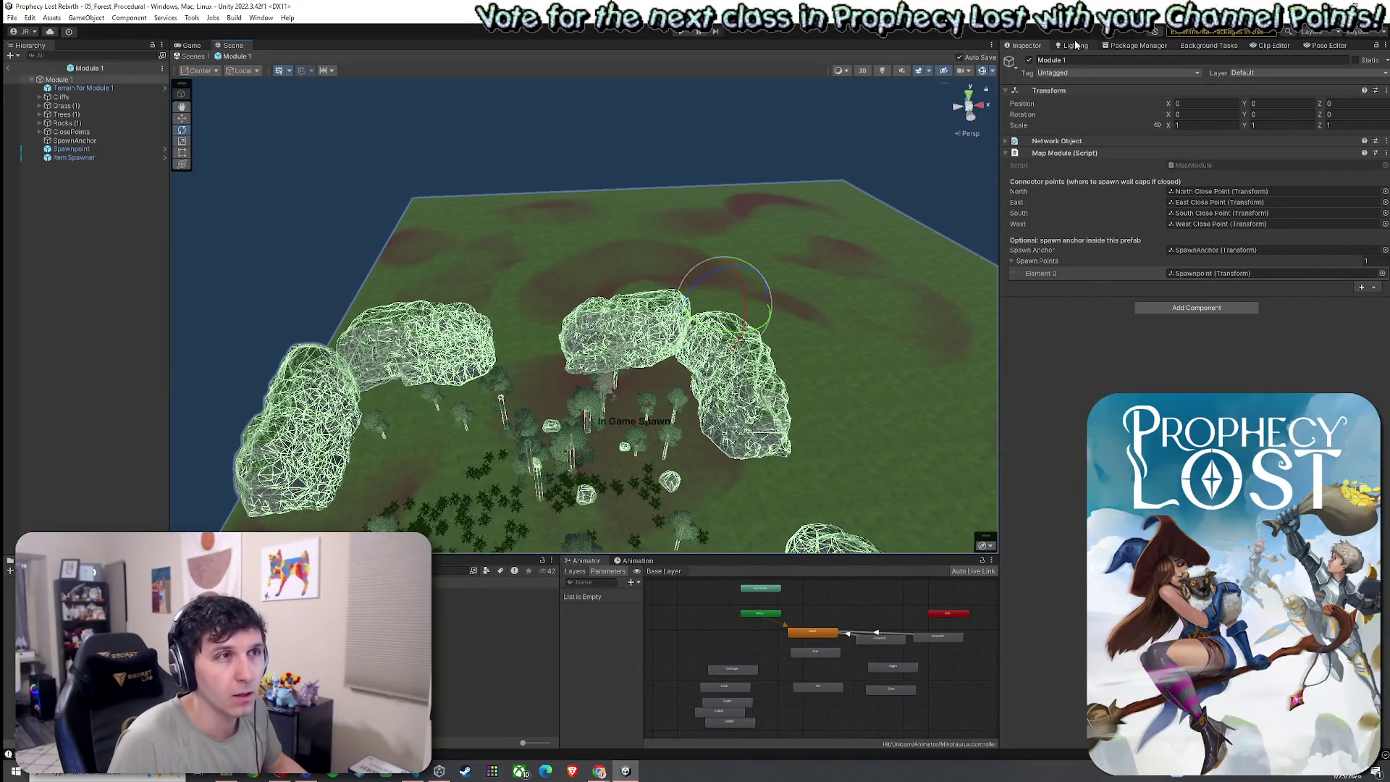
left_click(1118, 44)
left_click(1025, 45)
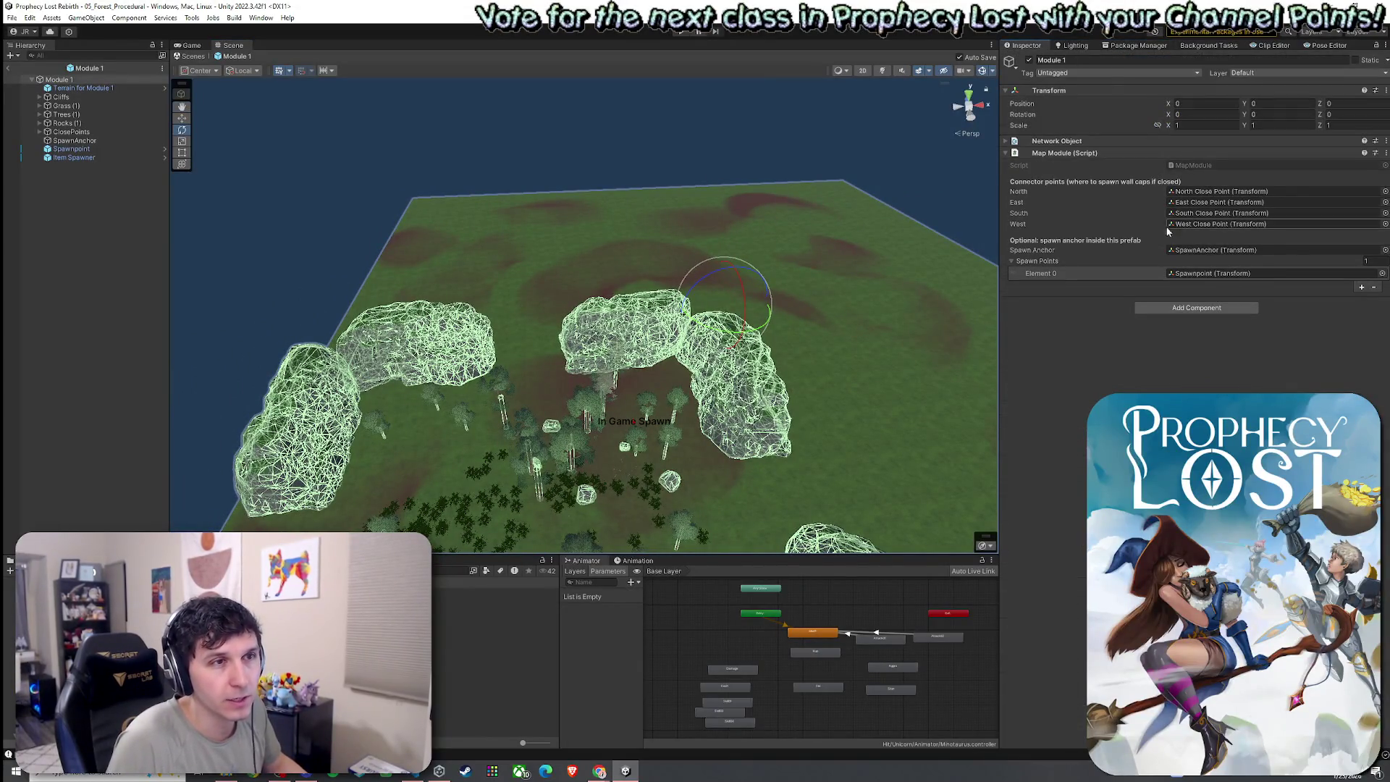
left_click(94, 88)
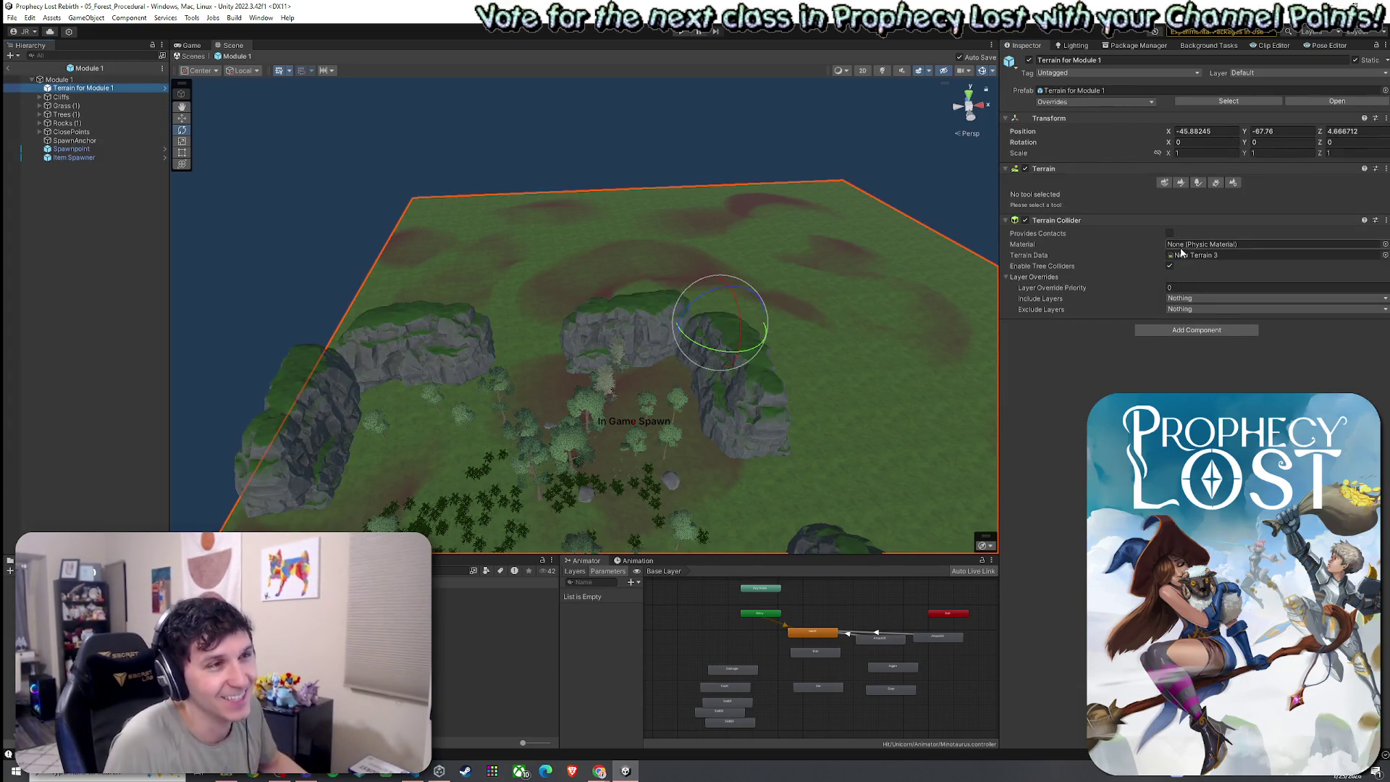
left_click(1228, 185)
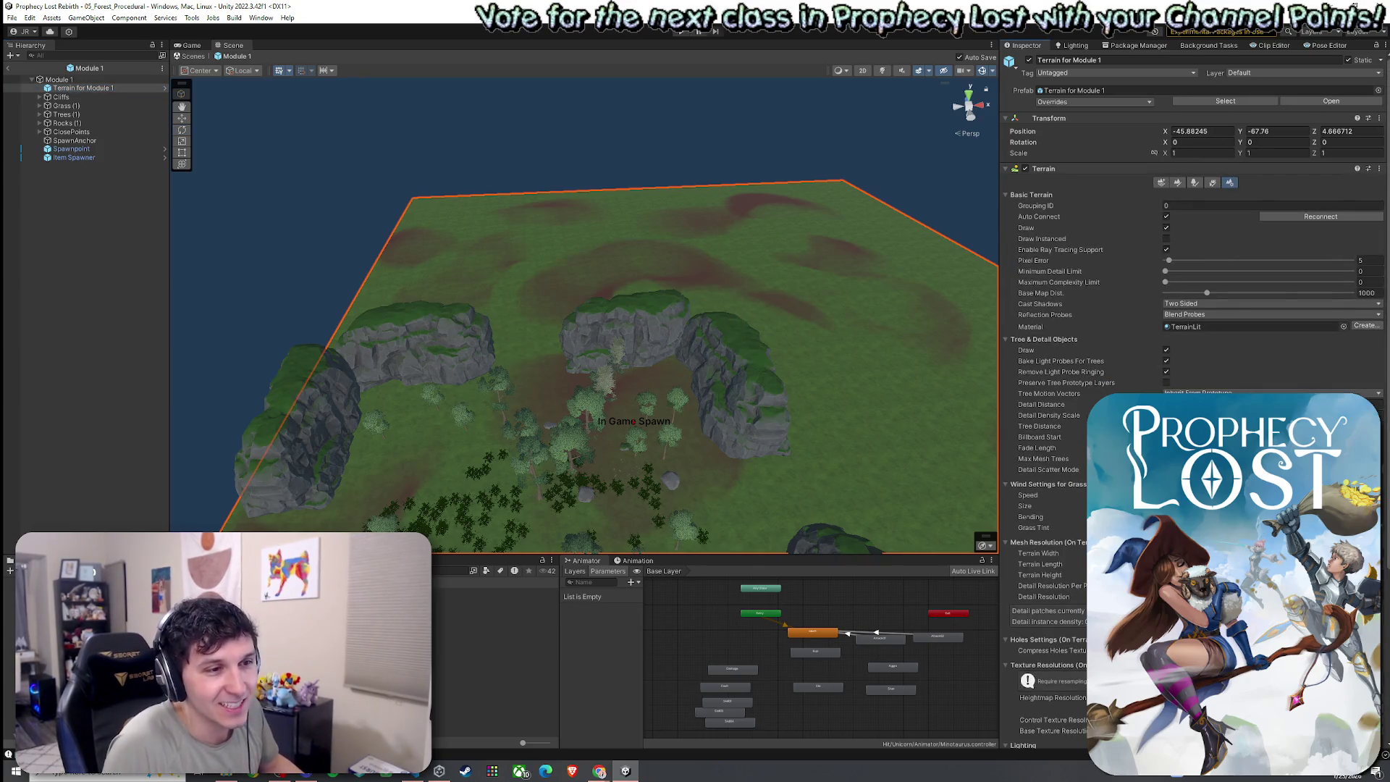
type("500")
key("Tab")
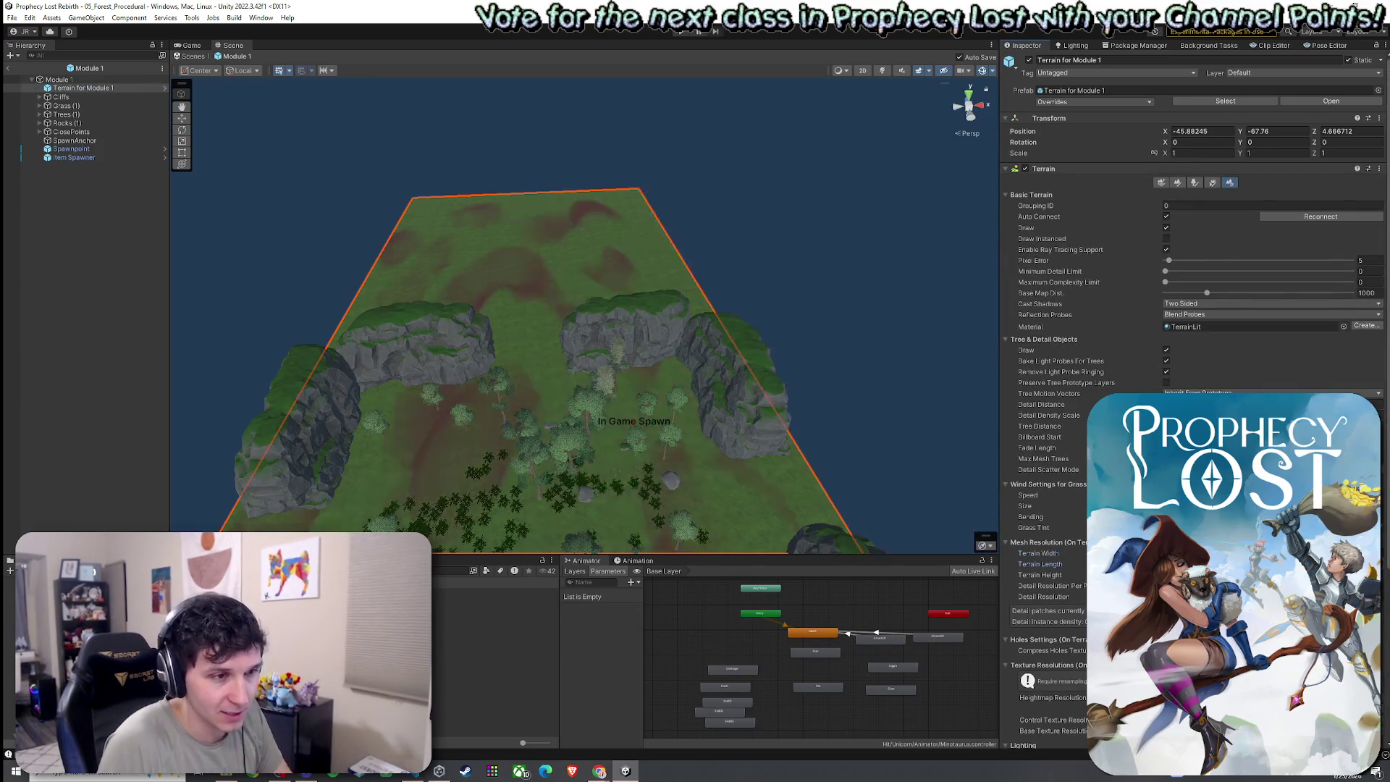
- Deselect the terrain, save the Module 1 prefab, and open the 2by2 Module 1 prefab
scroll(688, 375, "up", 3)
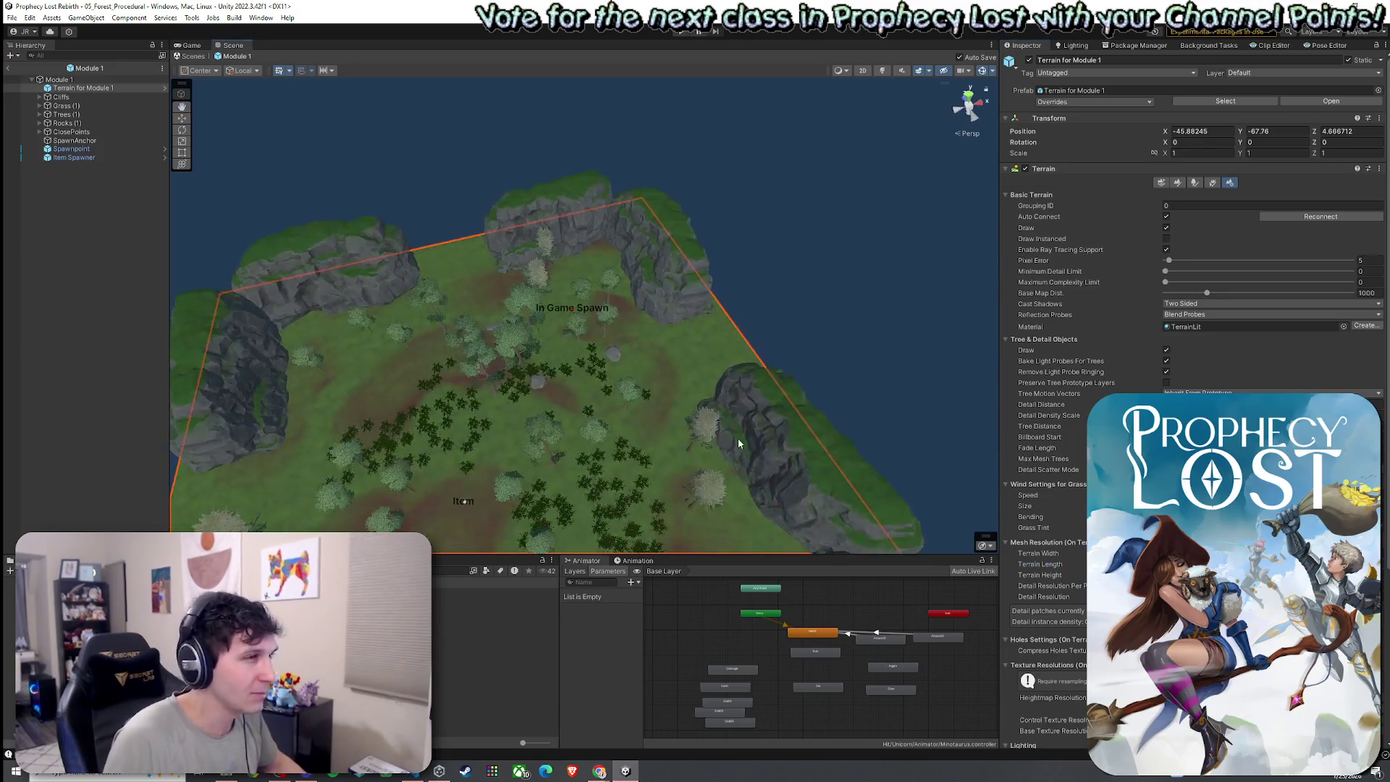
left_click(101, 207)
left_click(12, 17)
left_click(29, 70)
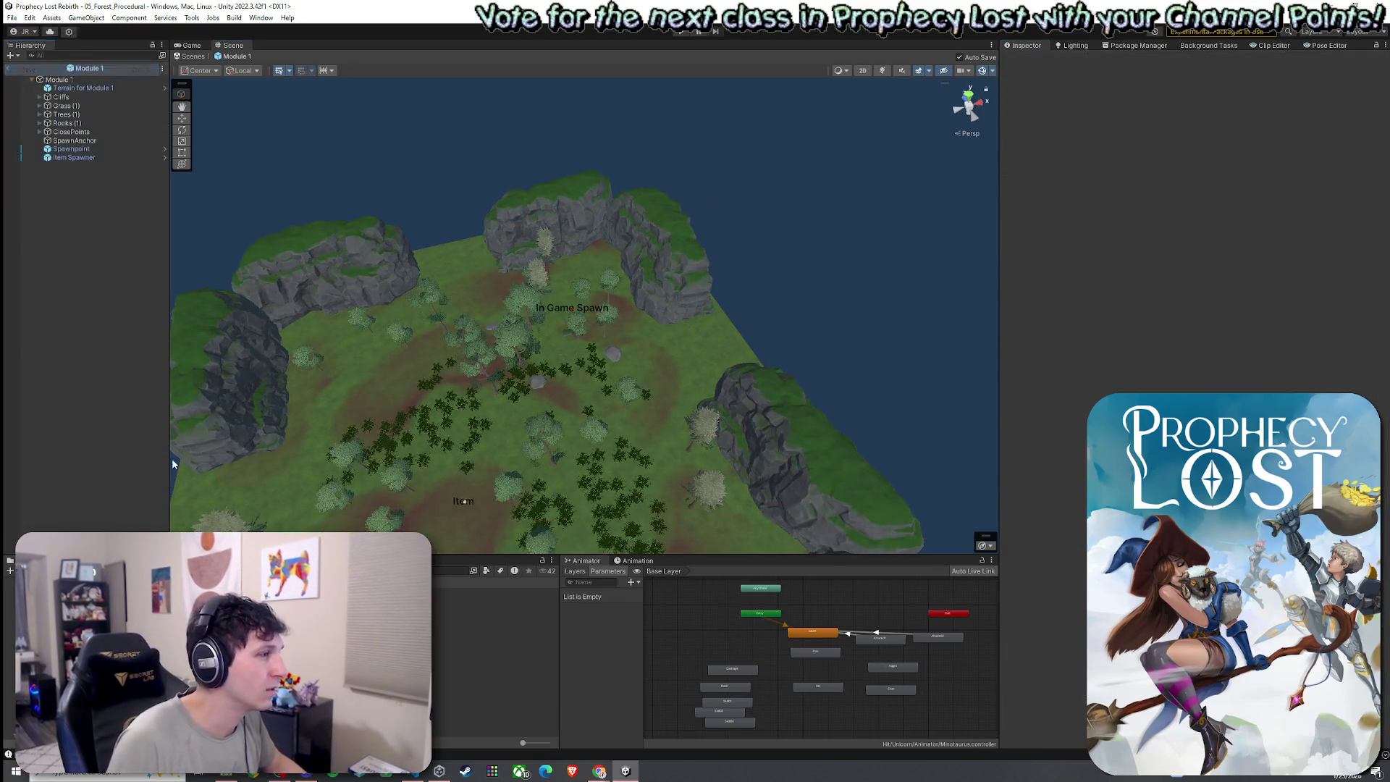
double_click(492, 597)
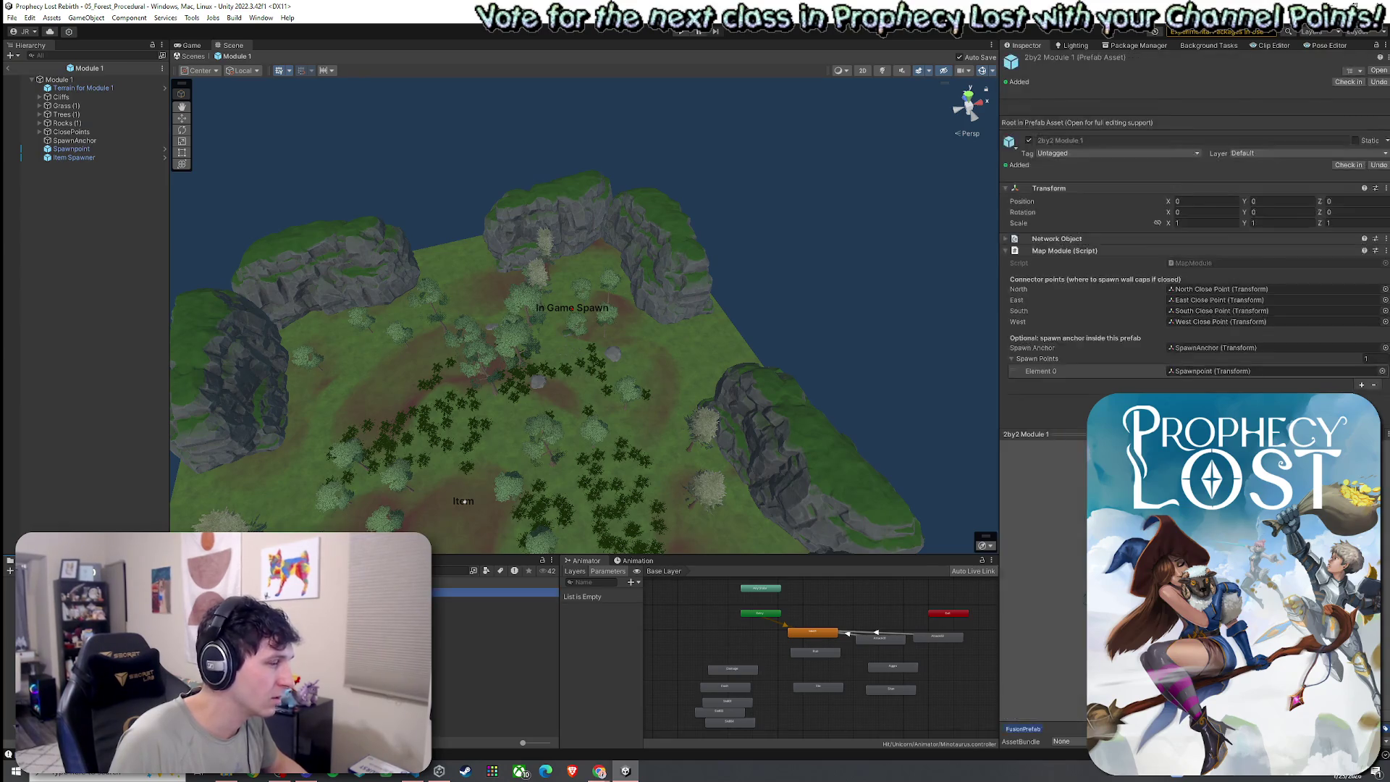
- Delete the Module 1 terrain copied into the 2by2 Module 1 prefab
left_click(647, 412)
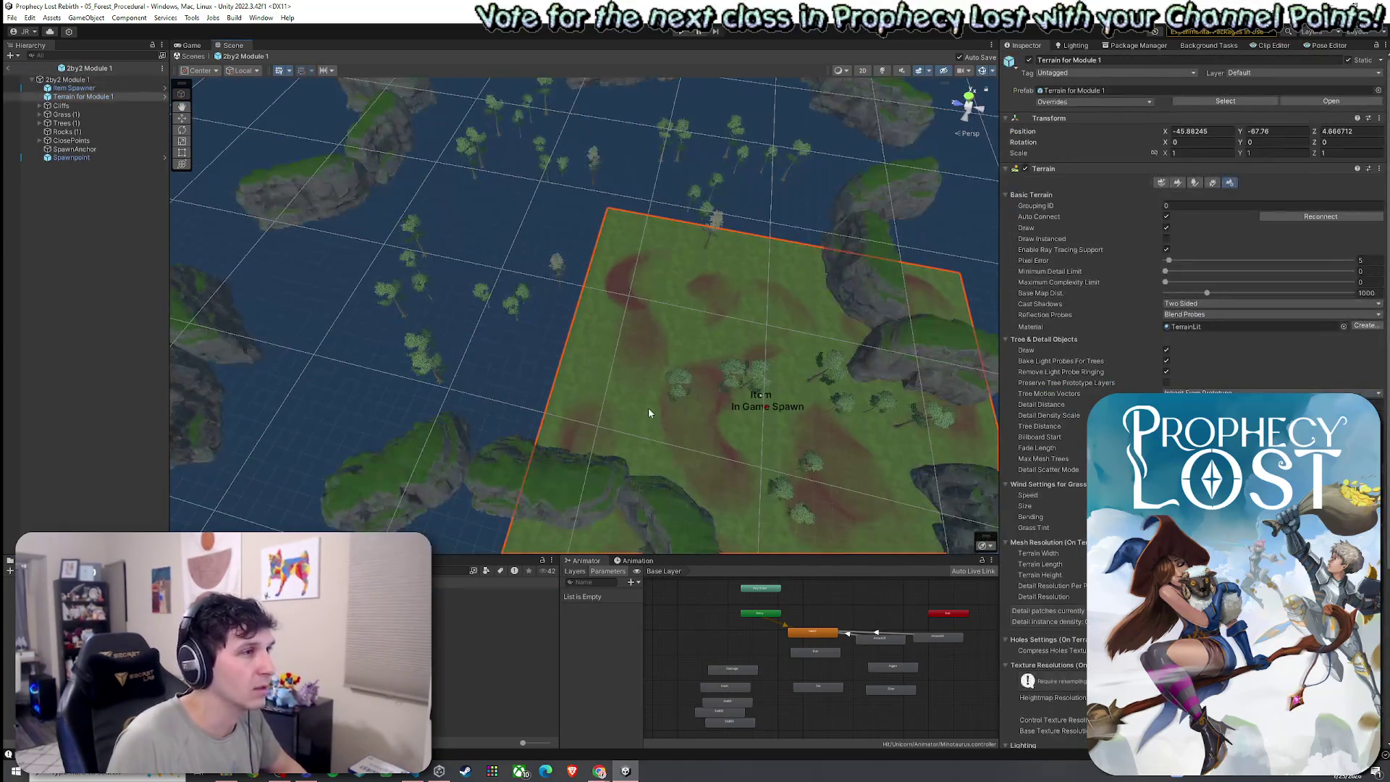
key("Delete")
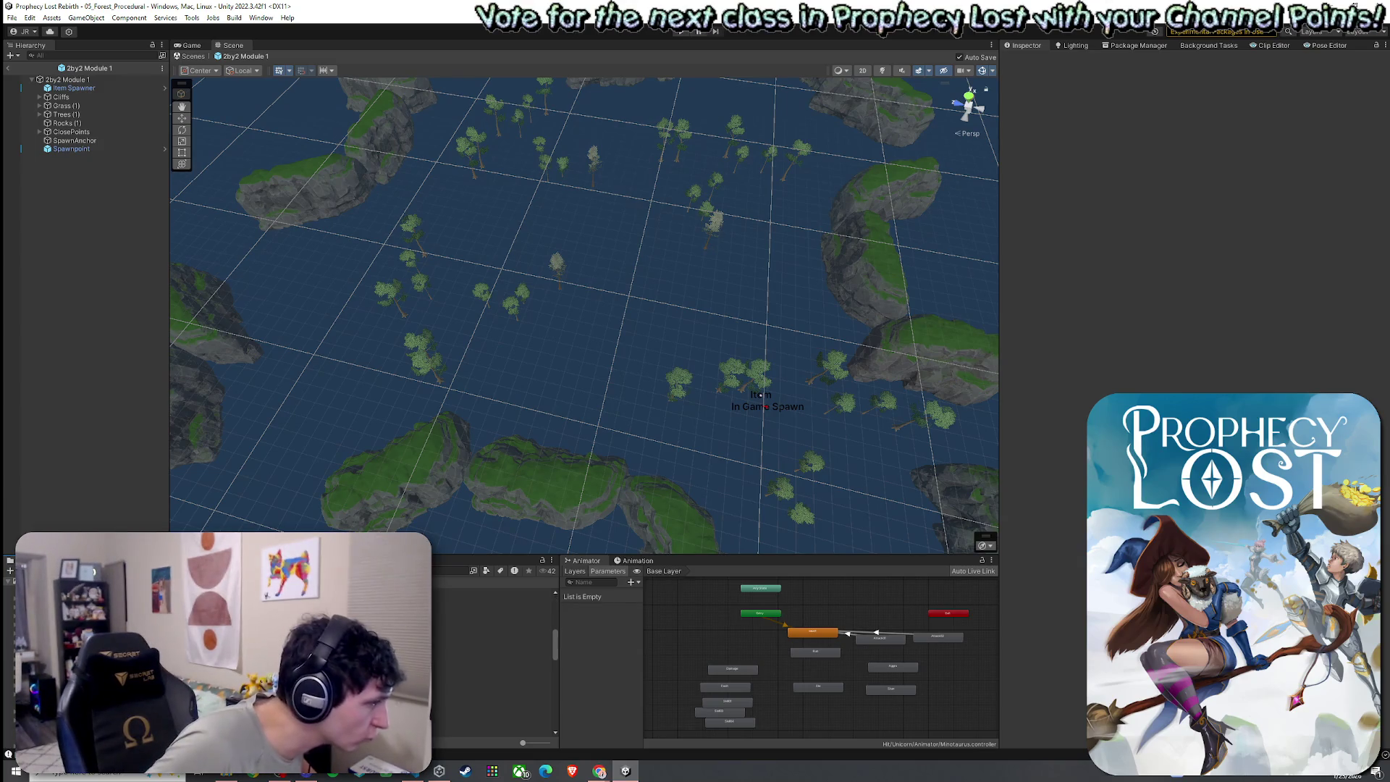
left_click(492, 696)
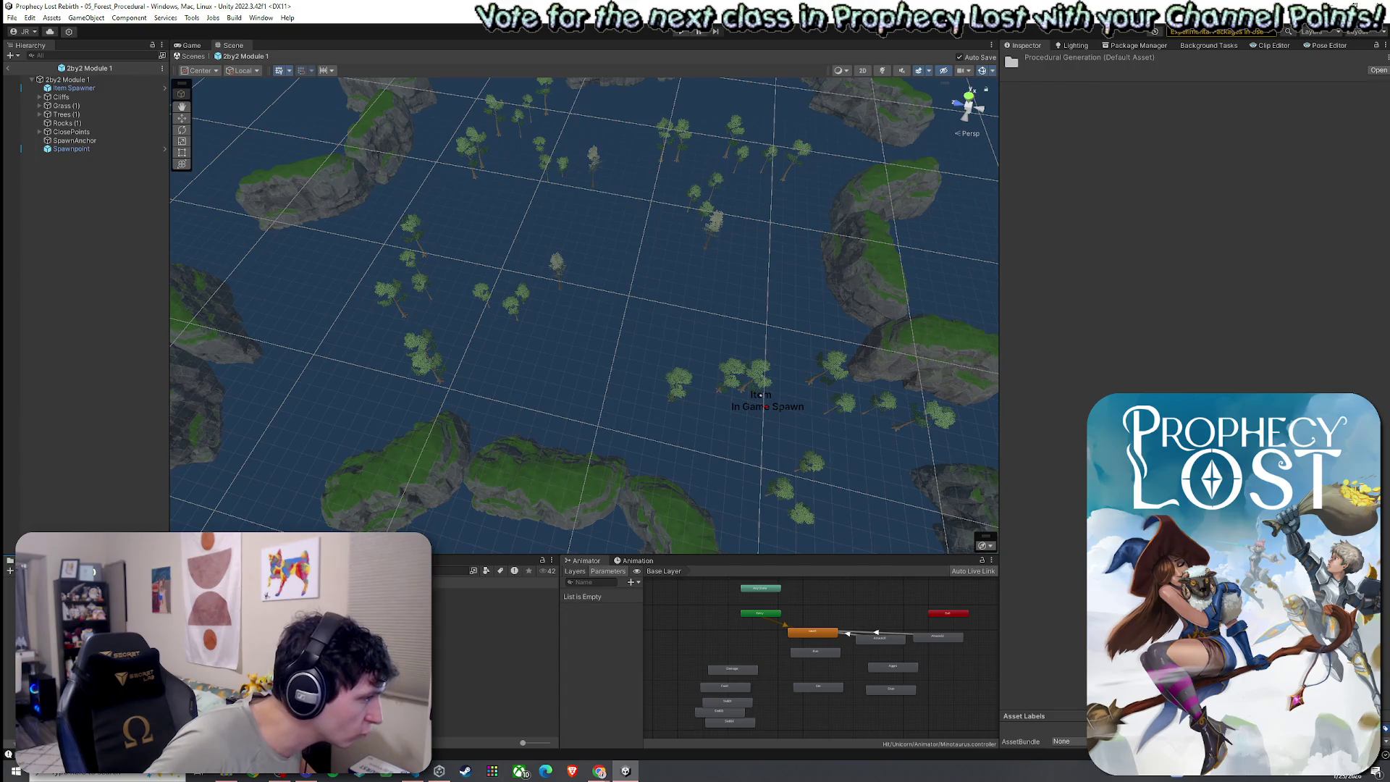
right_click(193, 265)
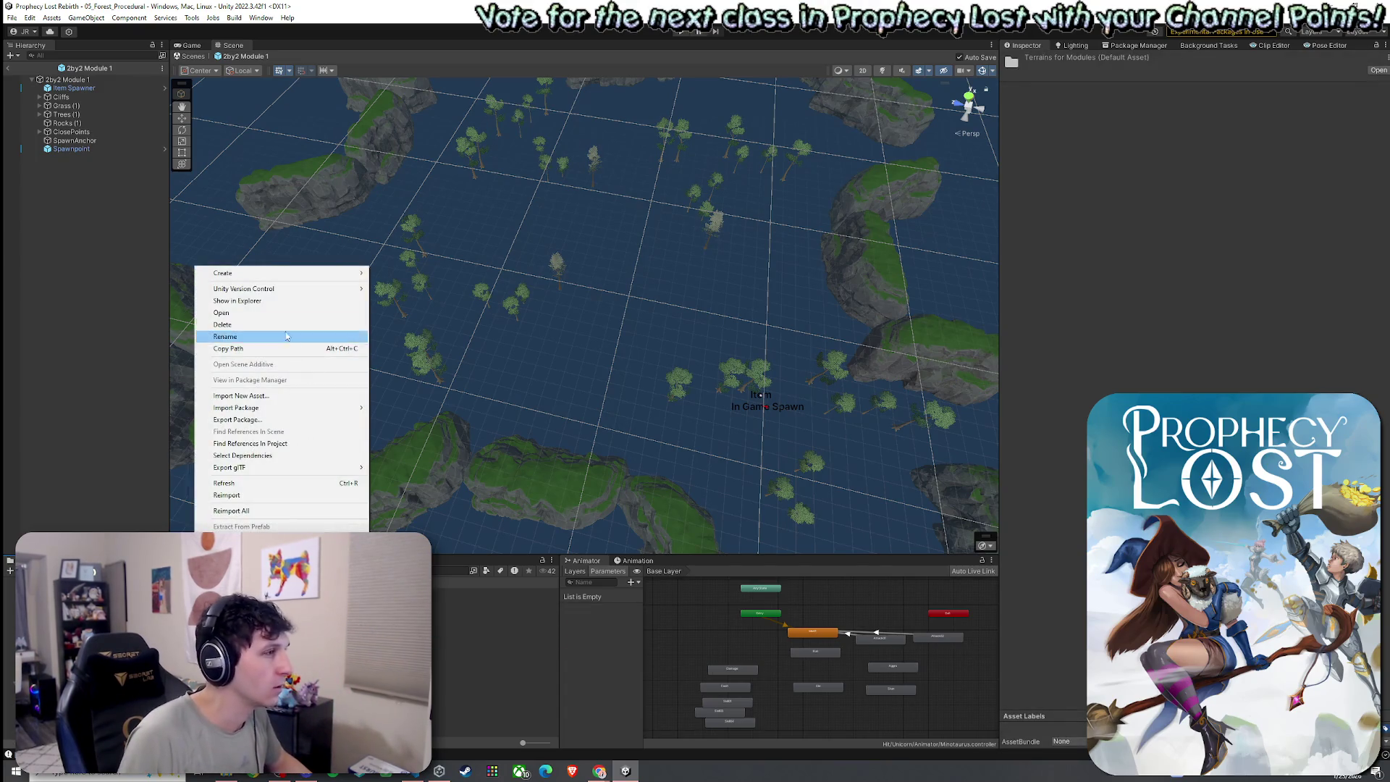
left_click(120, 397)
- Add a new 3D Terrain to the prefab and set its Position Y to -67
right_click(106, 398)
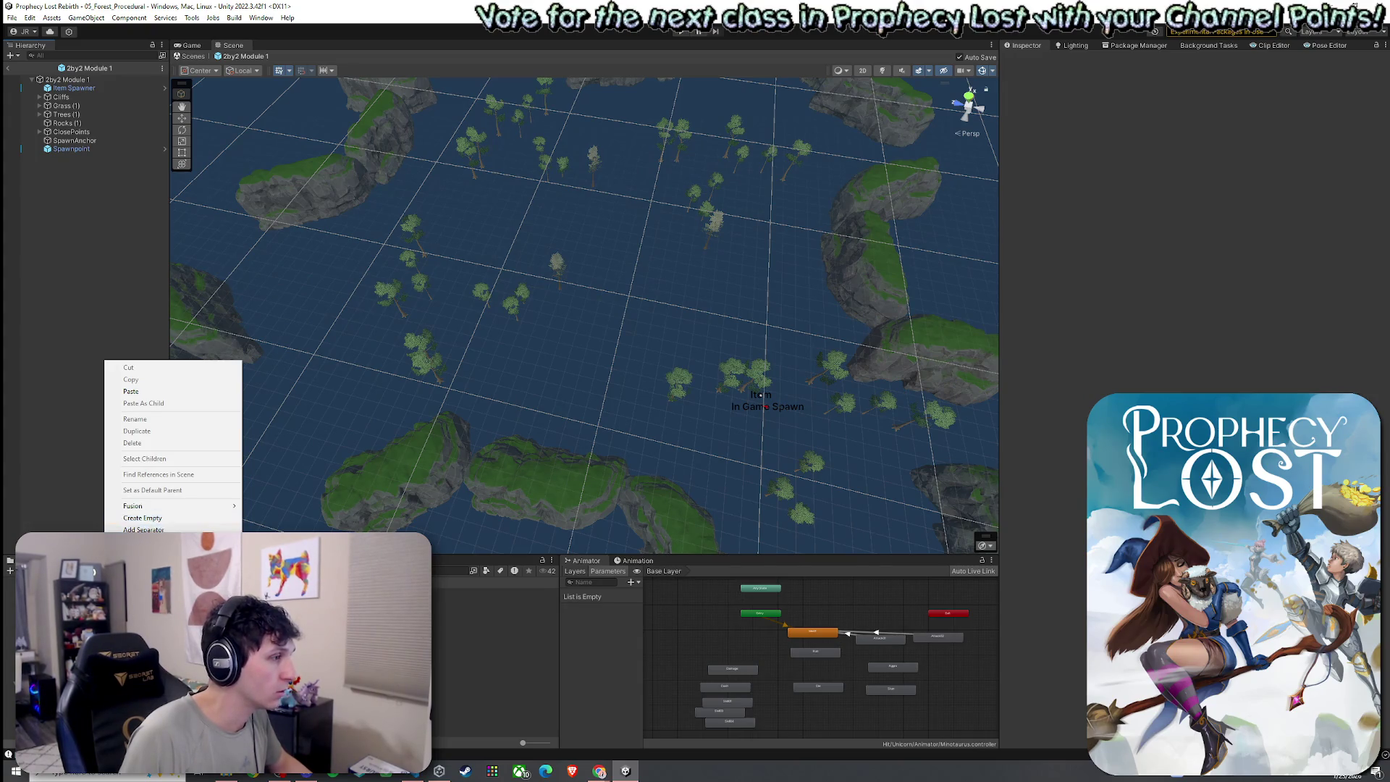
left_click(303, 655)
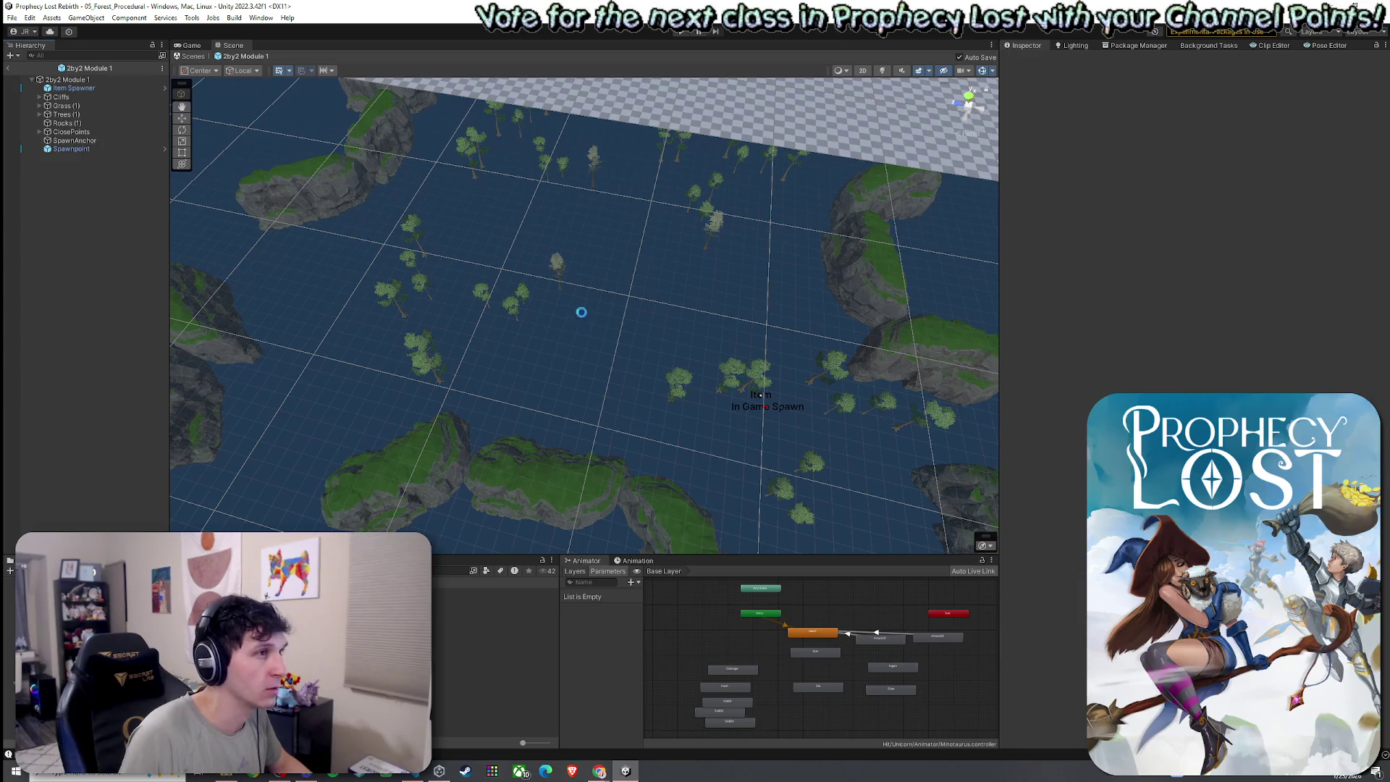
mouse_move(491, 430)
left_mouse_down()
mouse_move(459, 397)
mouse_move(599, 301)
mouse_move(650, 297)
left_mouse_up()
left_click(1268, 108)
type("-67")
key("Return")
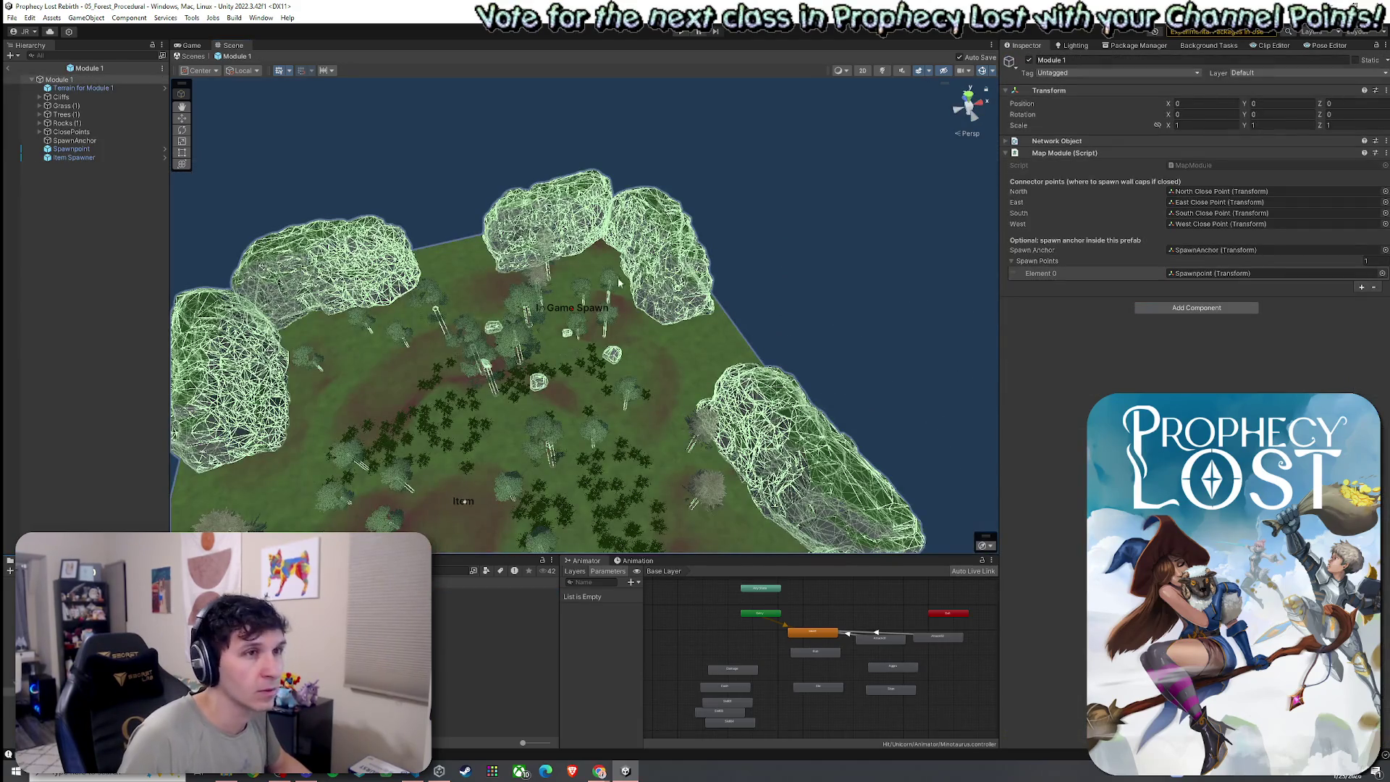
left_click(548, 293)
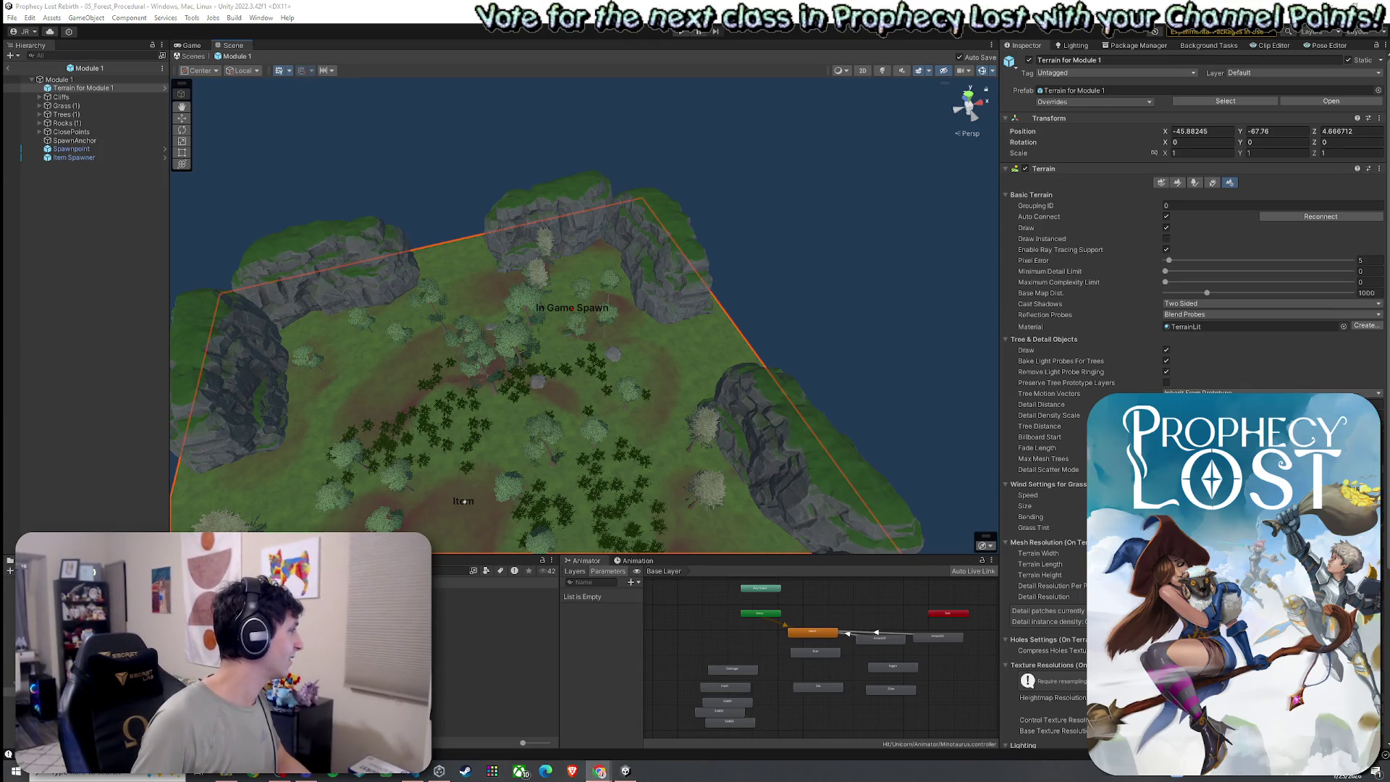
mouse_move(550, 452)
left_mouse_down()
mouse_move(434, 486)
mouse_move(463, 492)
mouse_move(526, 440)
mouse_move(522, 459)
left_mouse_up()
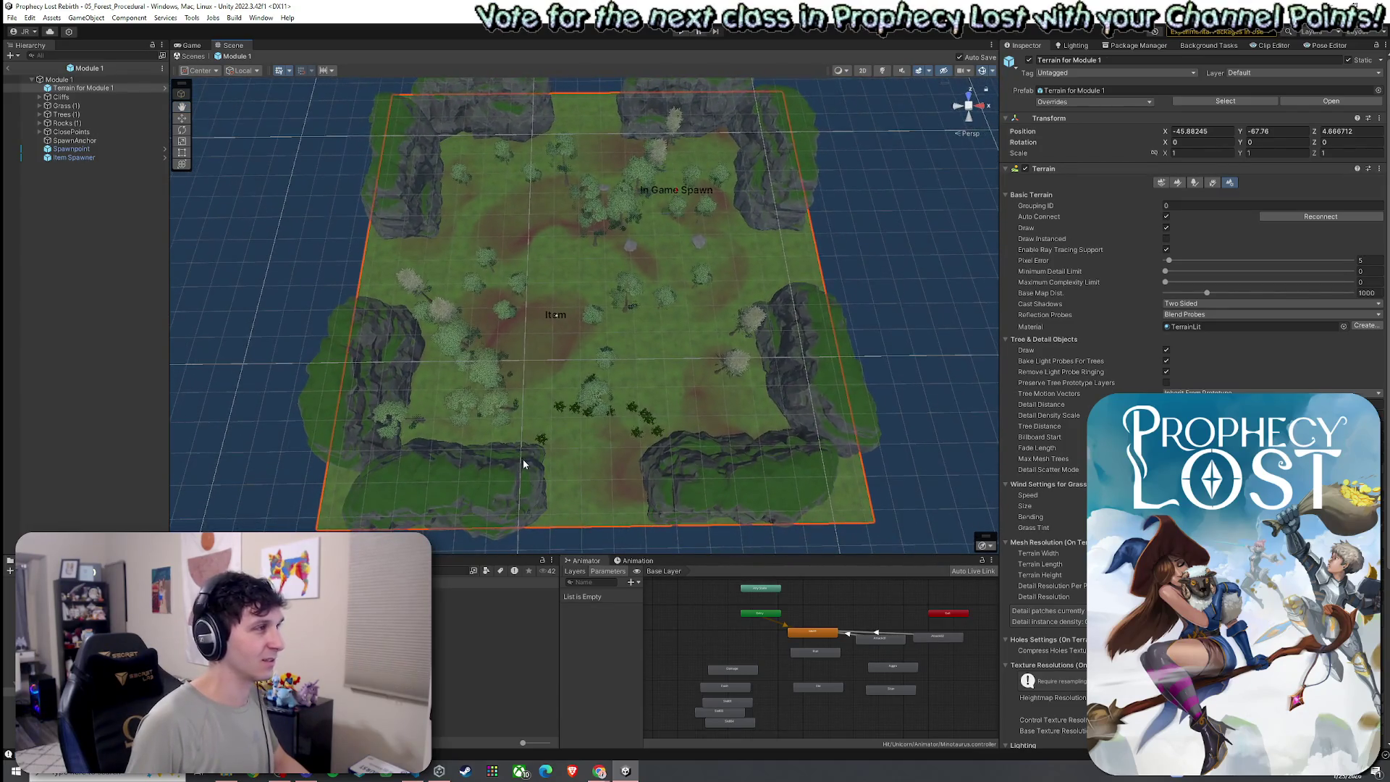
left_click(63, 192)
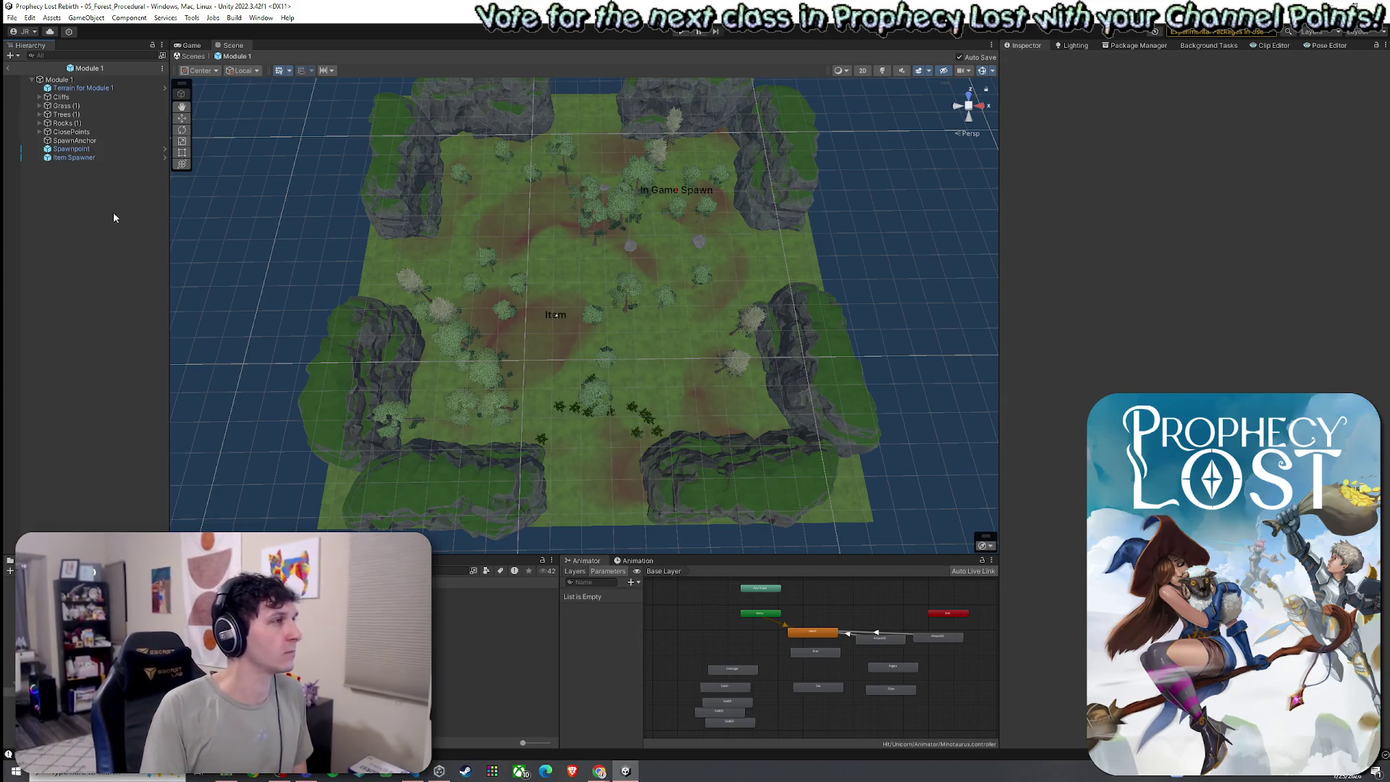
- Copy Module 1's terrain height -67.76 and paste it into the 2by2 terrain's Position Y
left_click(80, 88)
left_click(1285, 132)
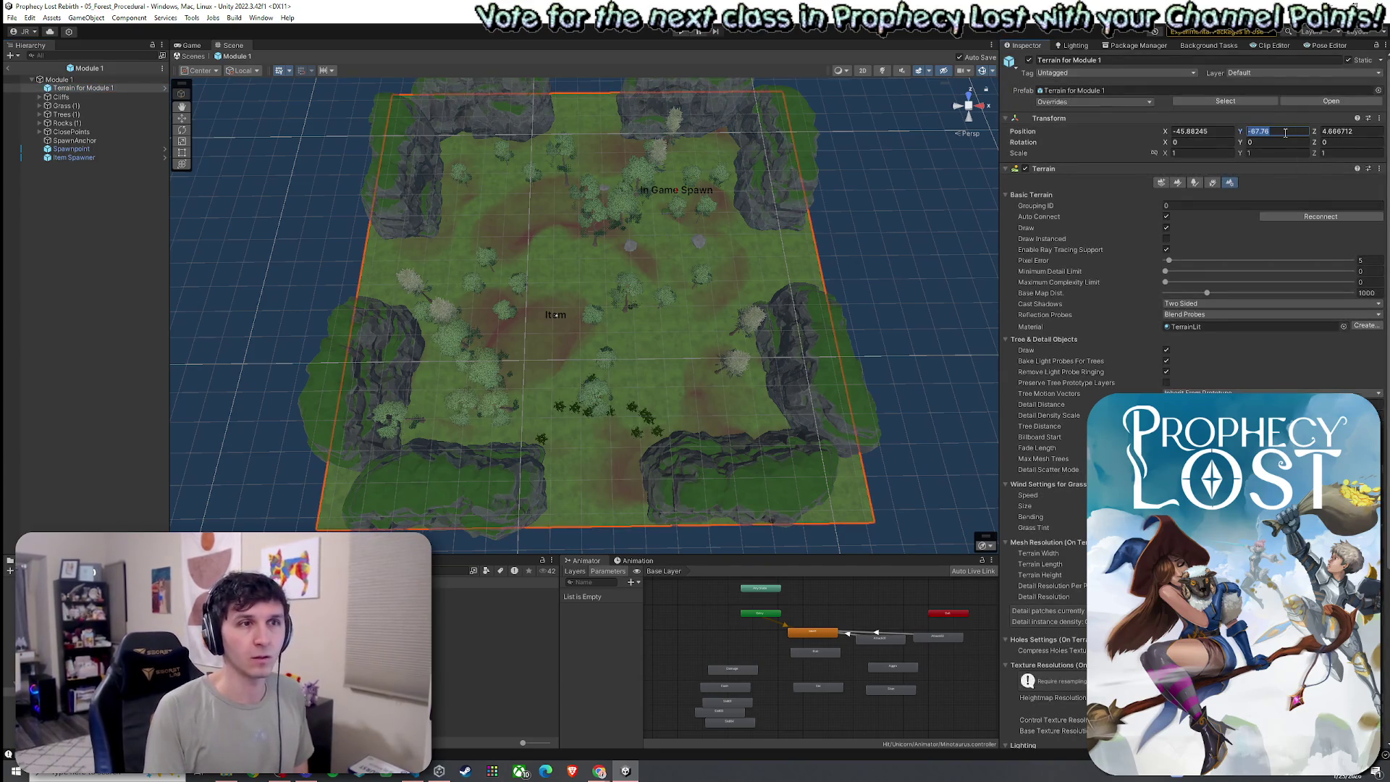
key("Return")
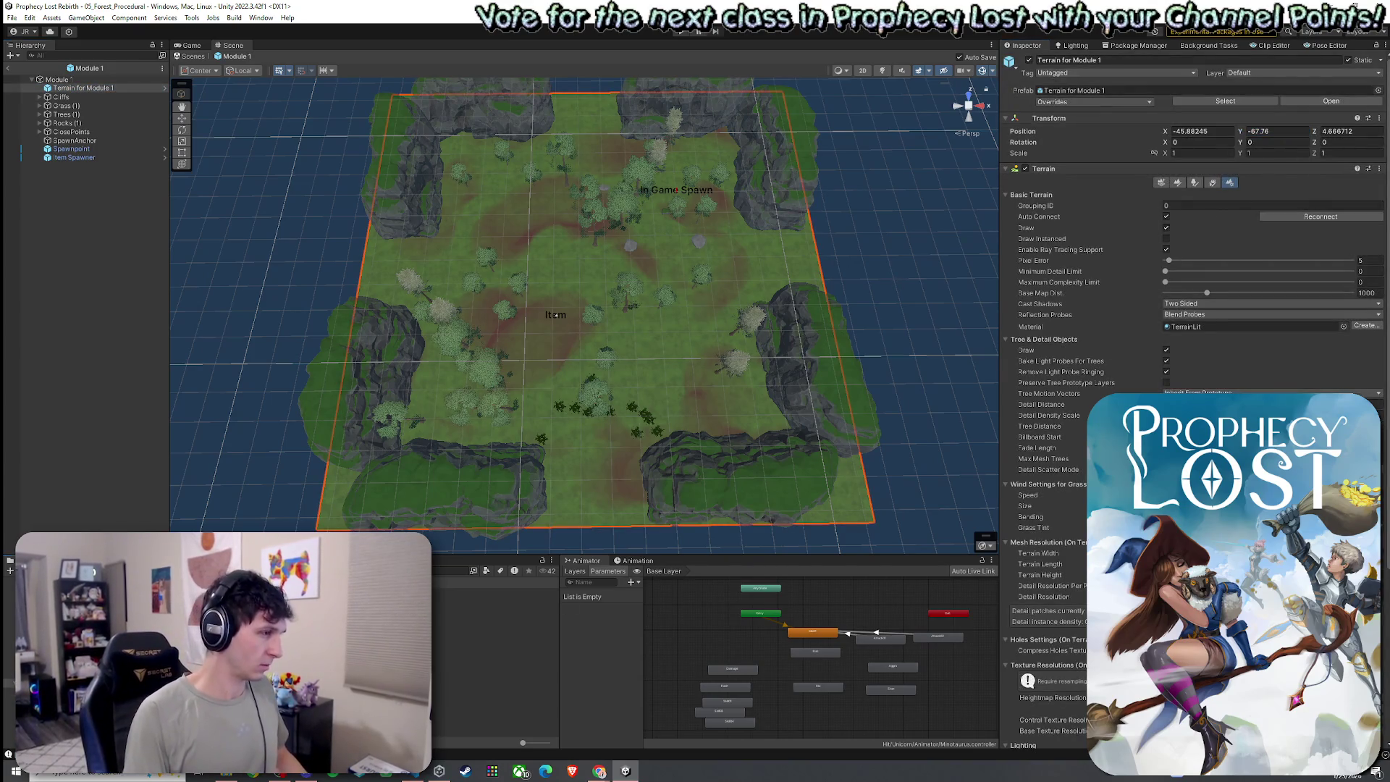
double_click(492, 591)
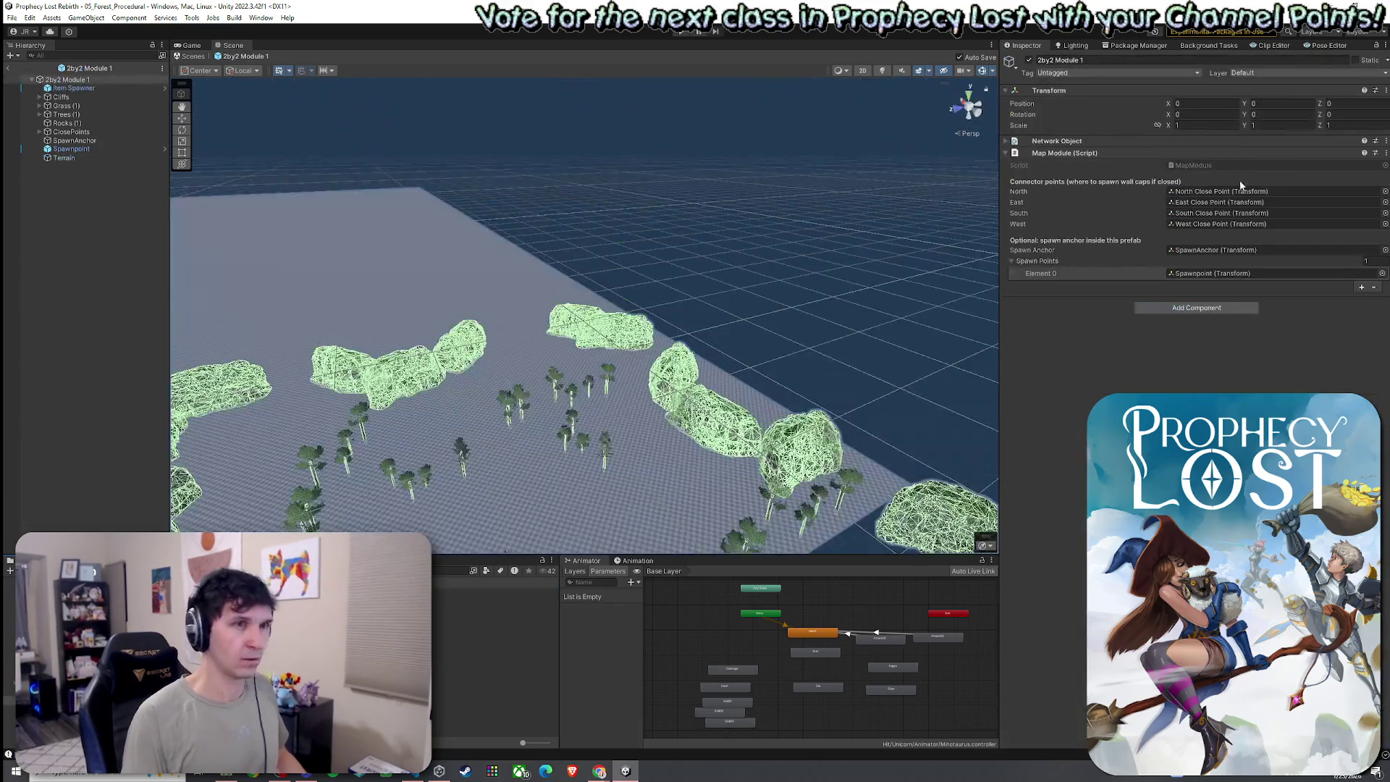
left_click(64, 157)
left_click(1277, 103)
type("-67.76")
left_click(324, 283)
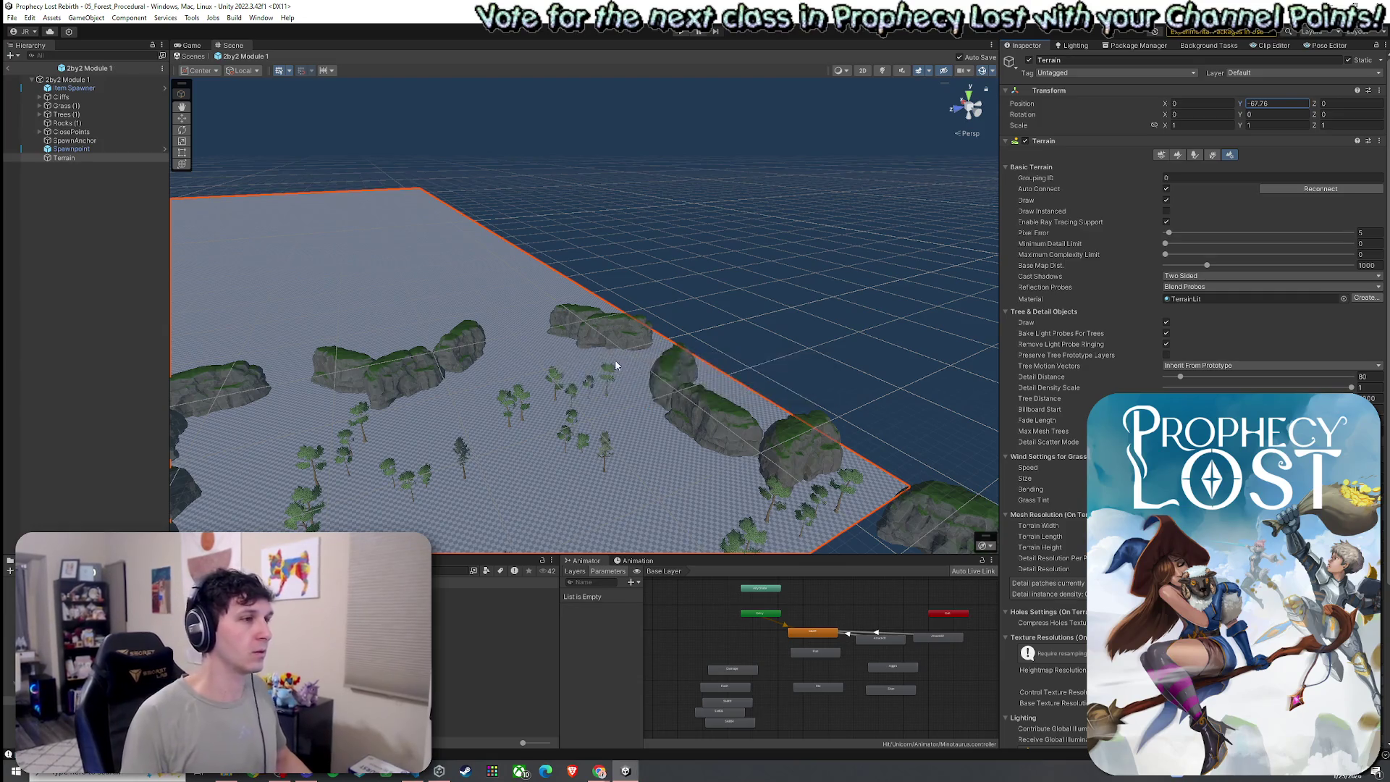
key("f")
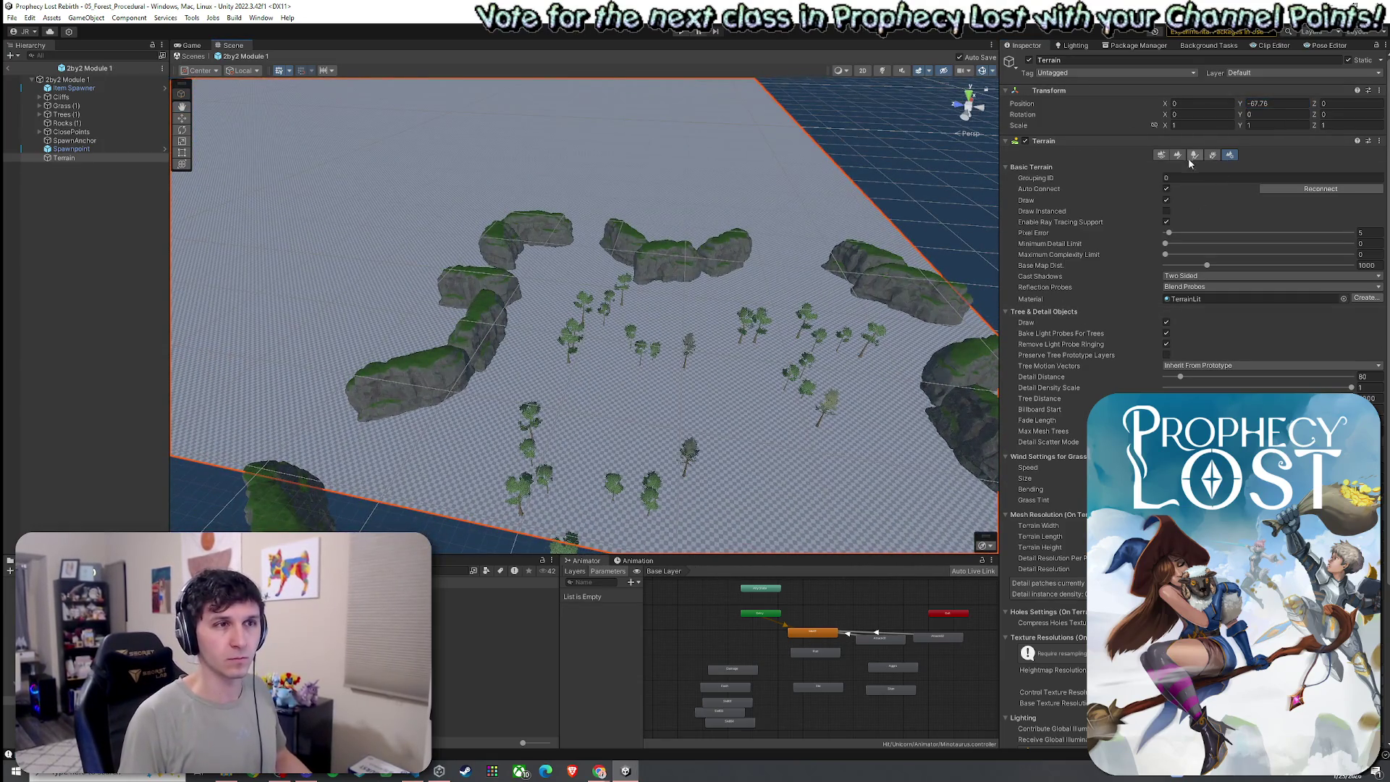
- Switch the terrain tool to Paint Texture
left_click(1179, 154)
left_click(1179, 167)
left_click(1171, 193)
- Add the Dirt terrain layer and remove GrassWheat so Dirt becomes the base
left_click(1350, 254)
left_click(1353, 277)
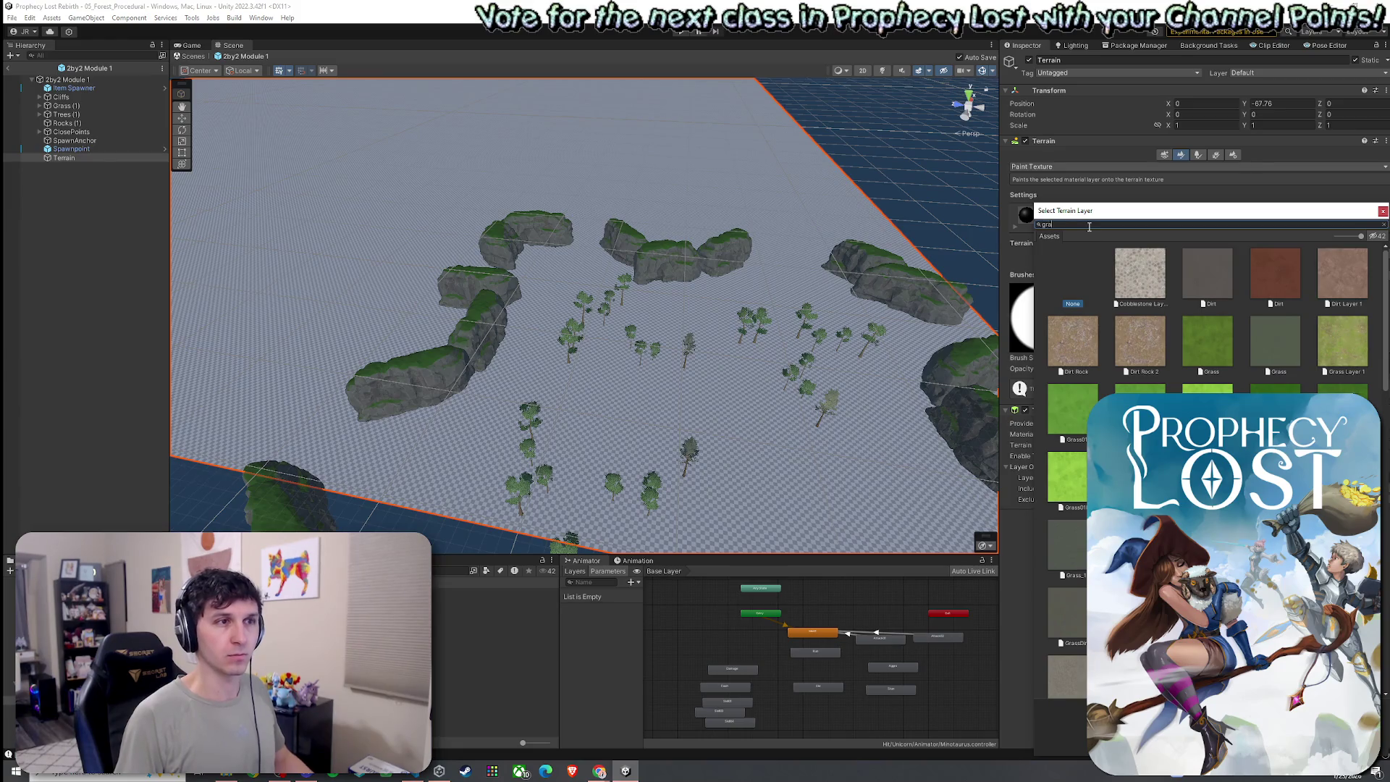
left_click(1122, 283)
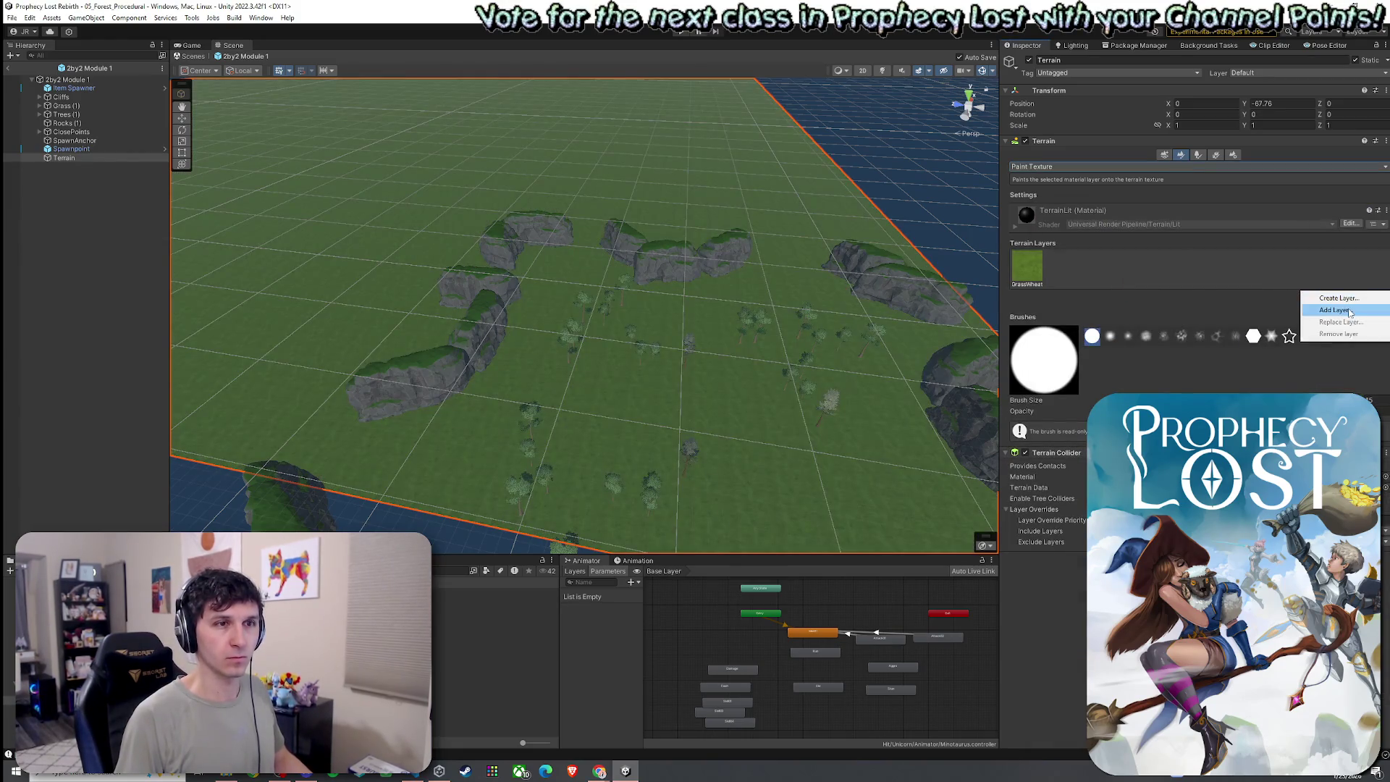
type("dirt")
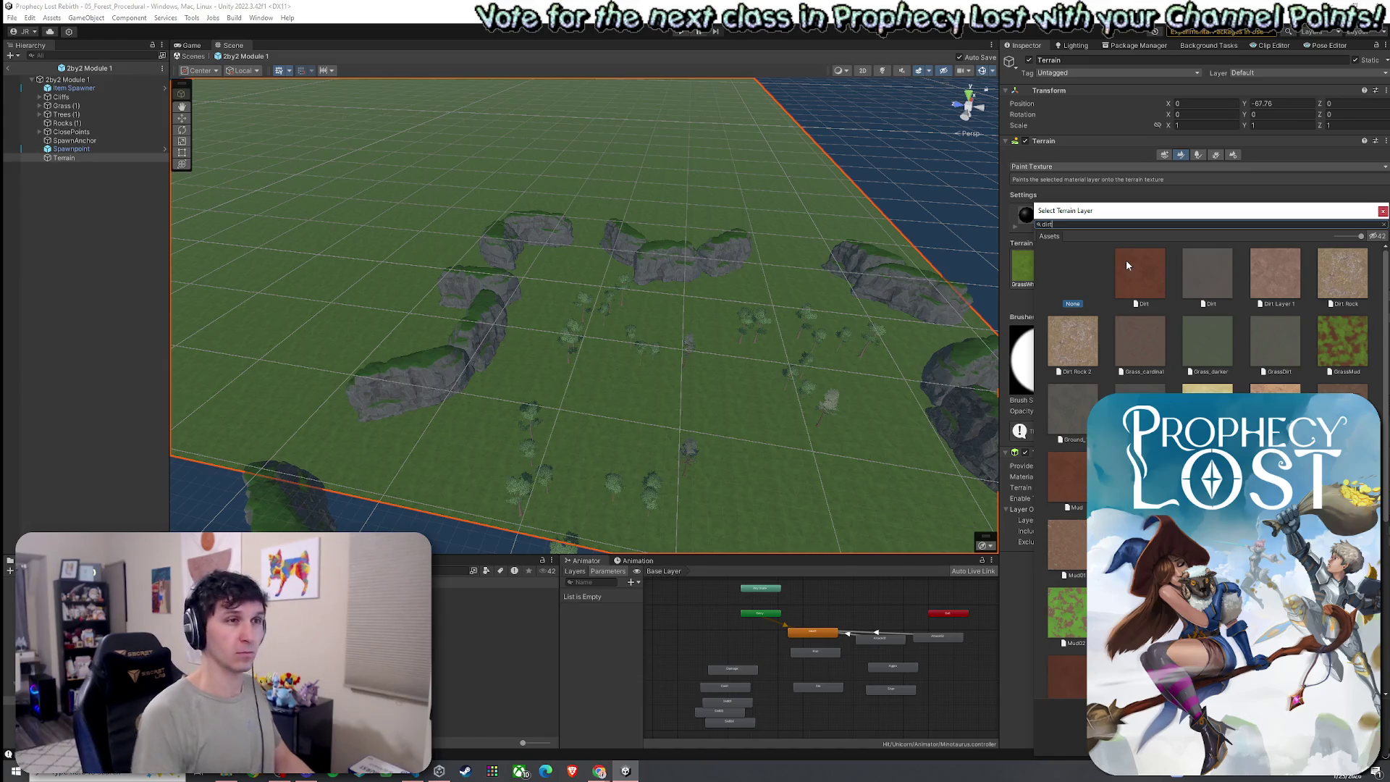
left_click(1188, 284)
left_click(1037, 274)
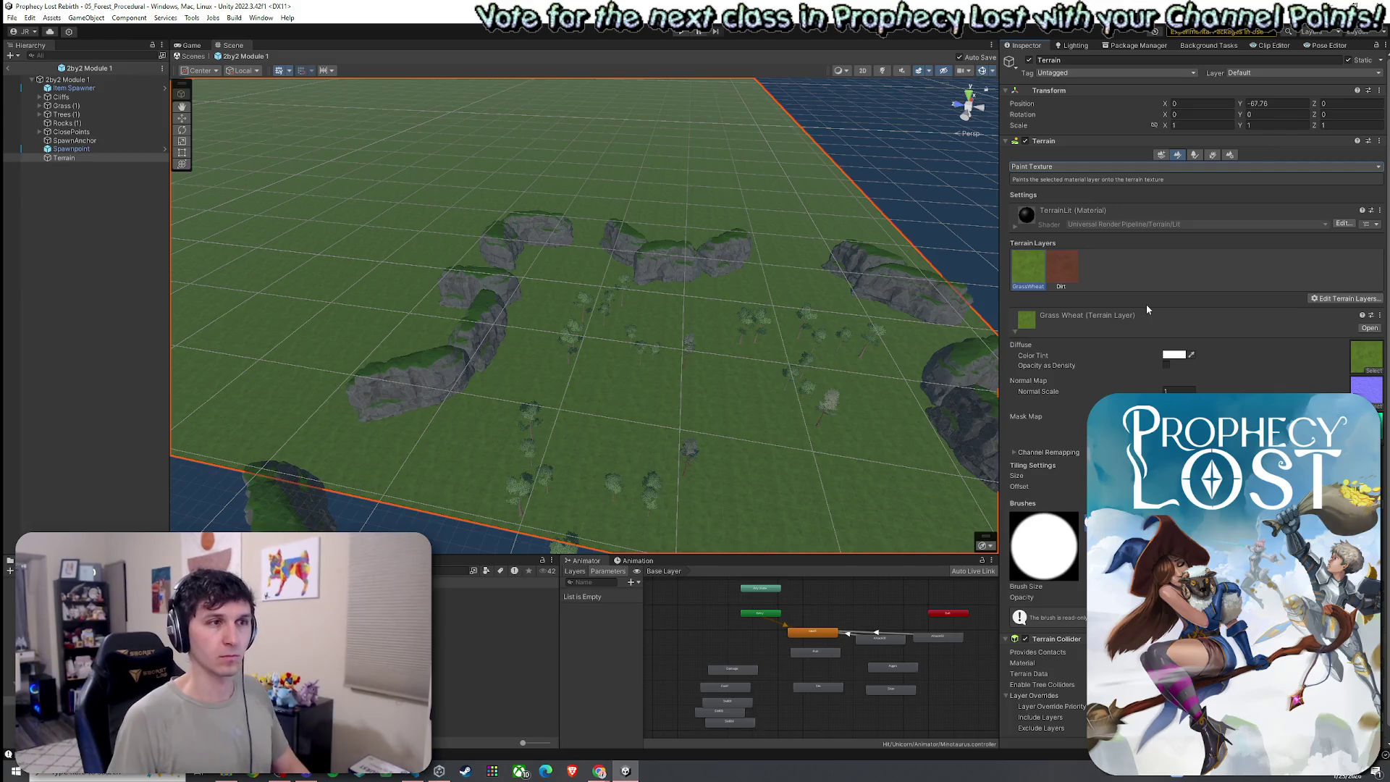
left_click(1345, 298)
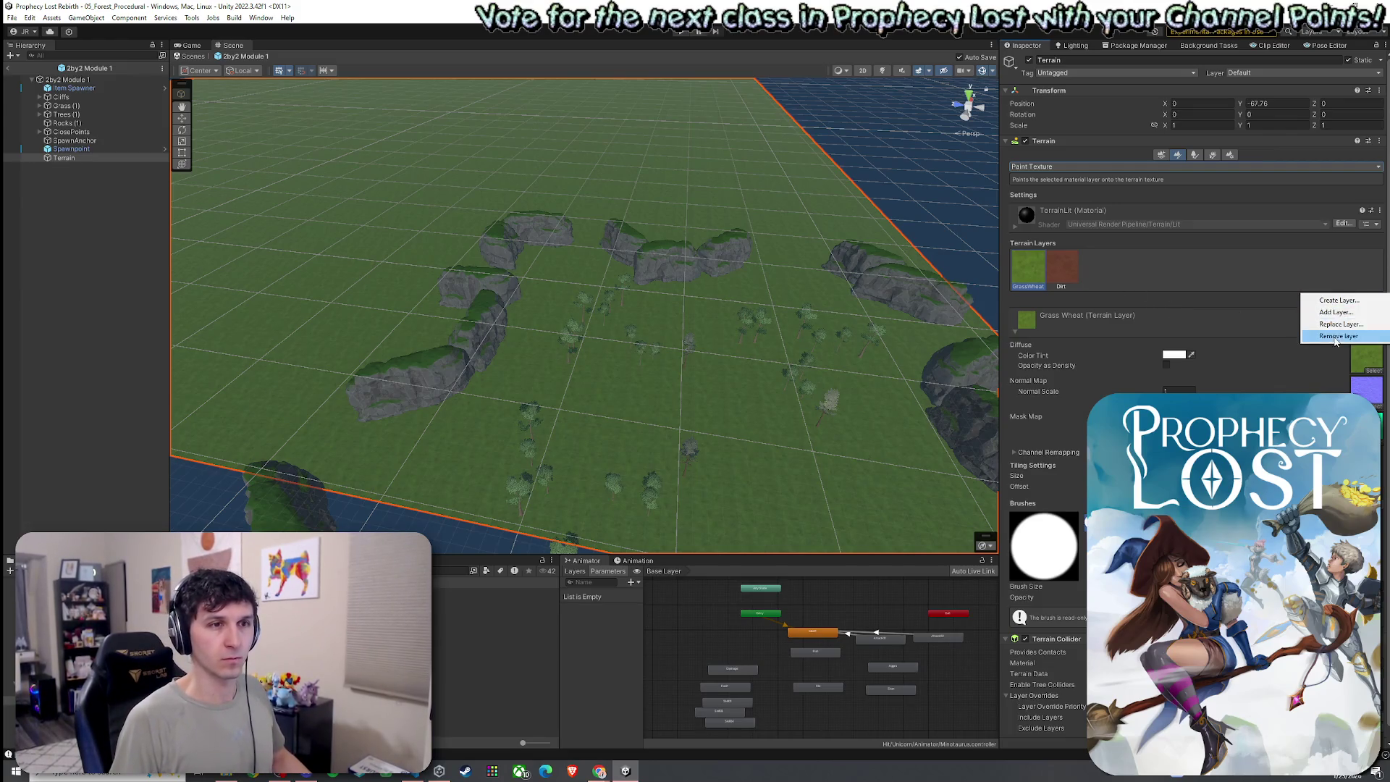
left_click(1332, 337)
- Re-add GrassWheat as the second terrain layer and show Terrain Settings
left_click(1345, 298)
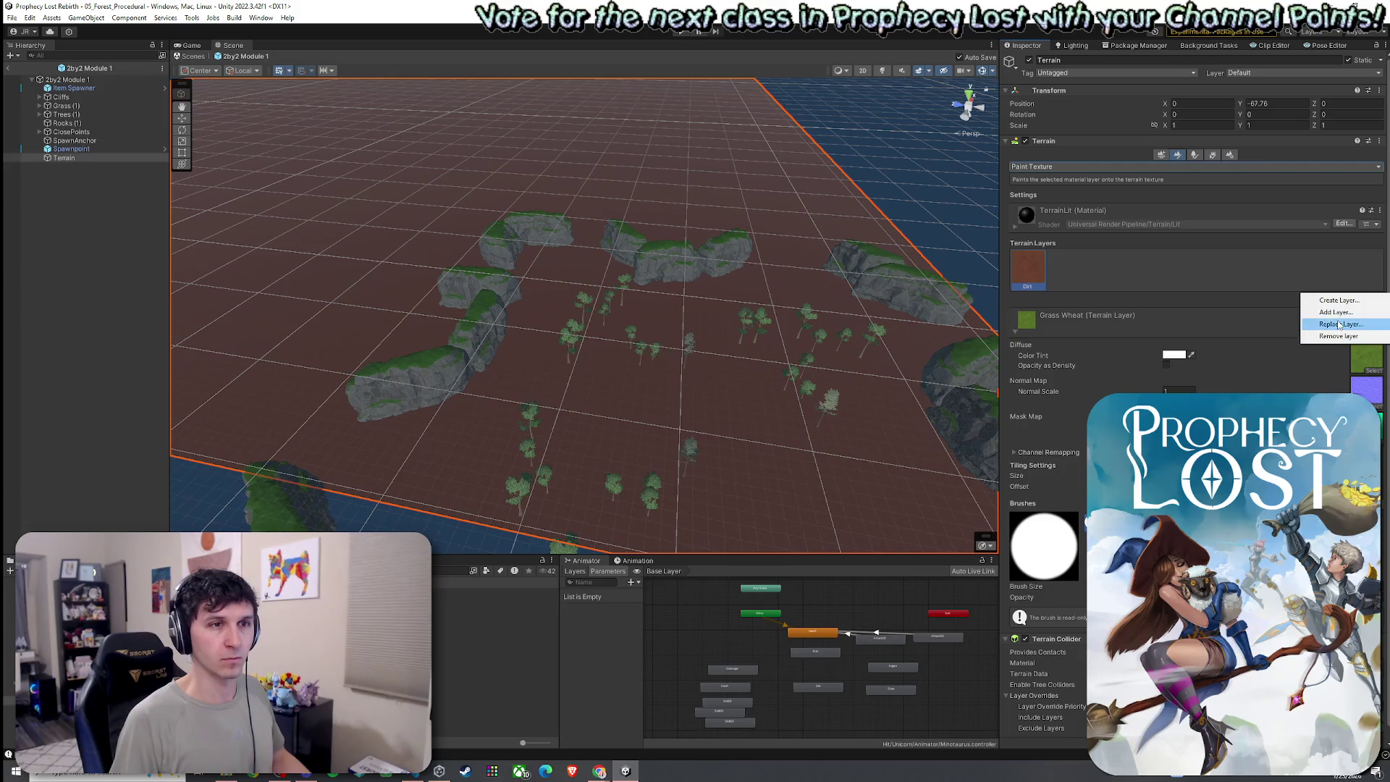
left_click(1336, 313)
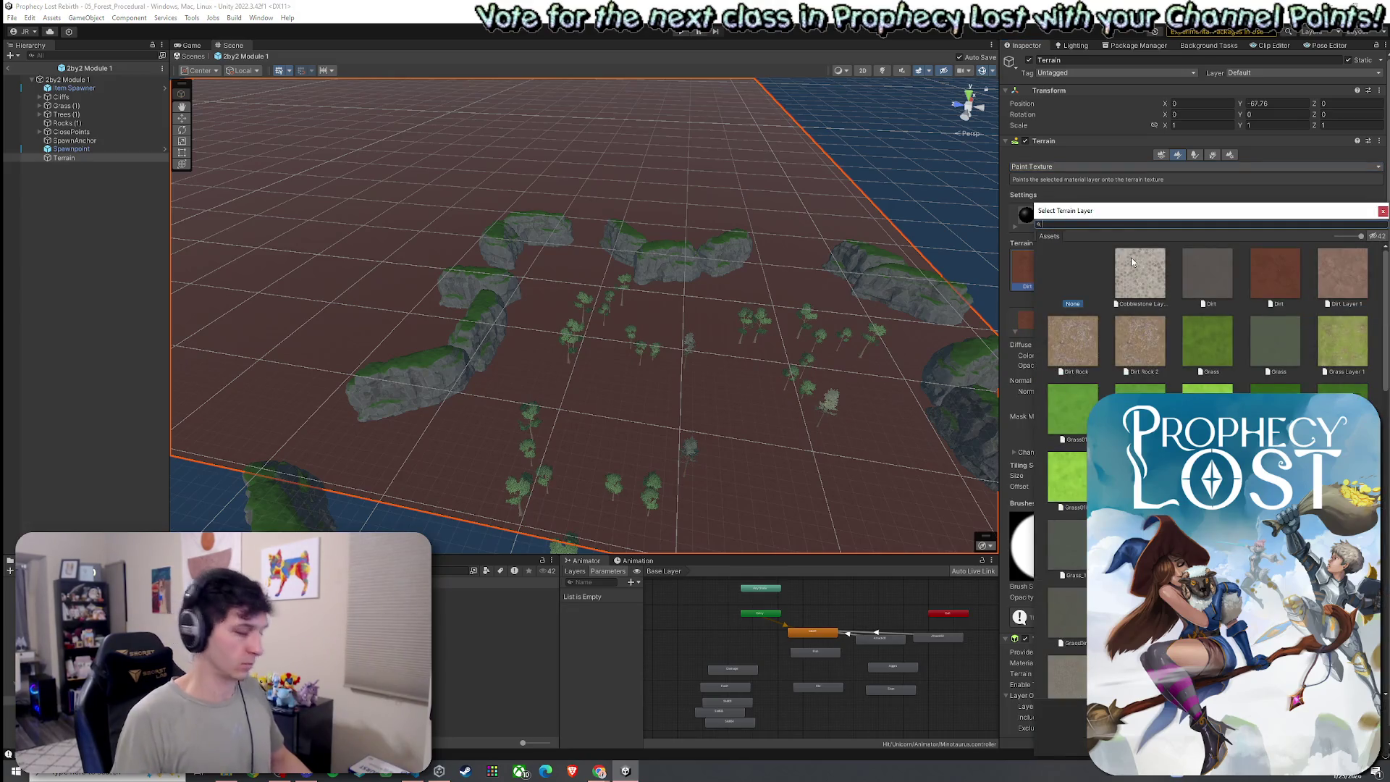
type("wheat")
double_click(1134, 274)
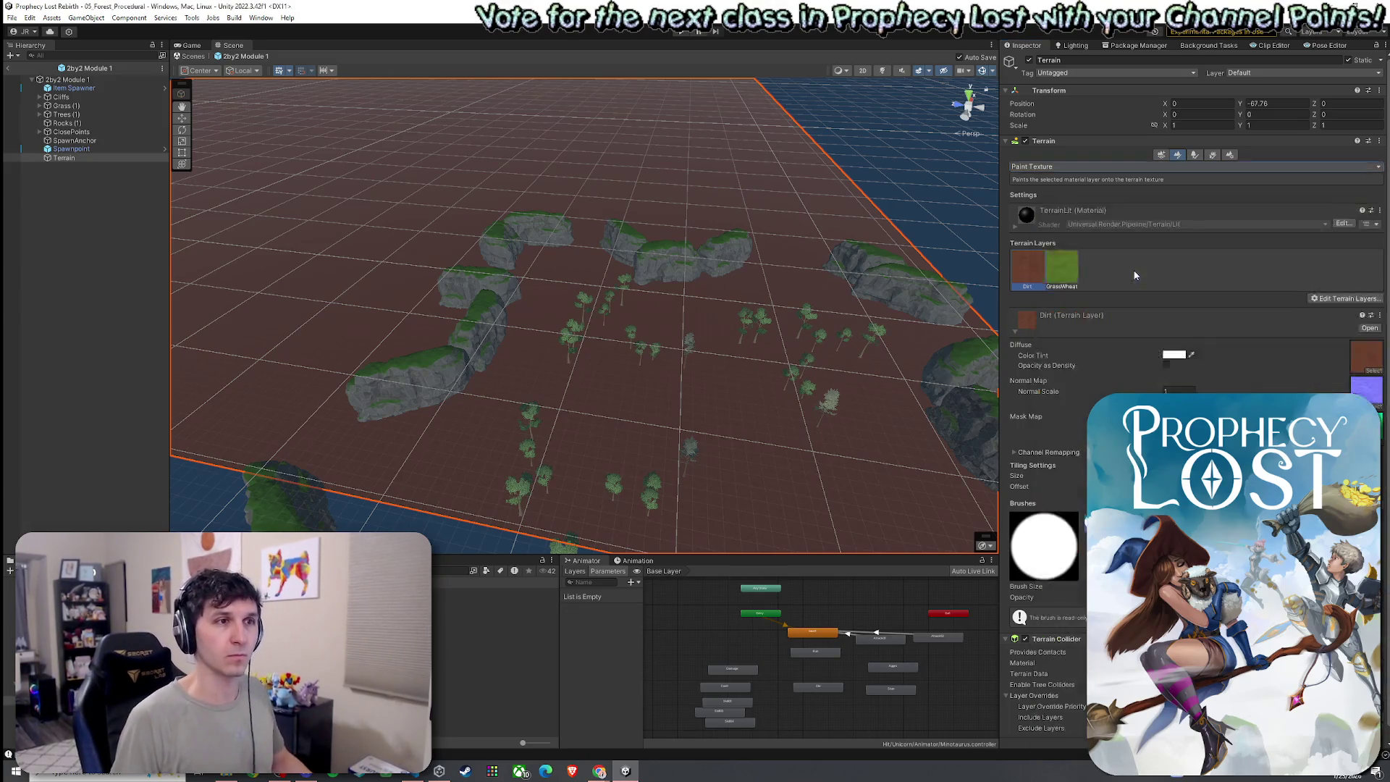
left_click(1053, 281)
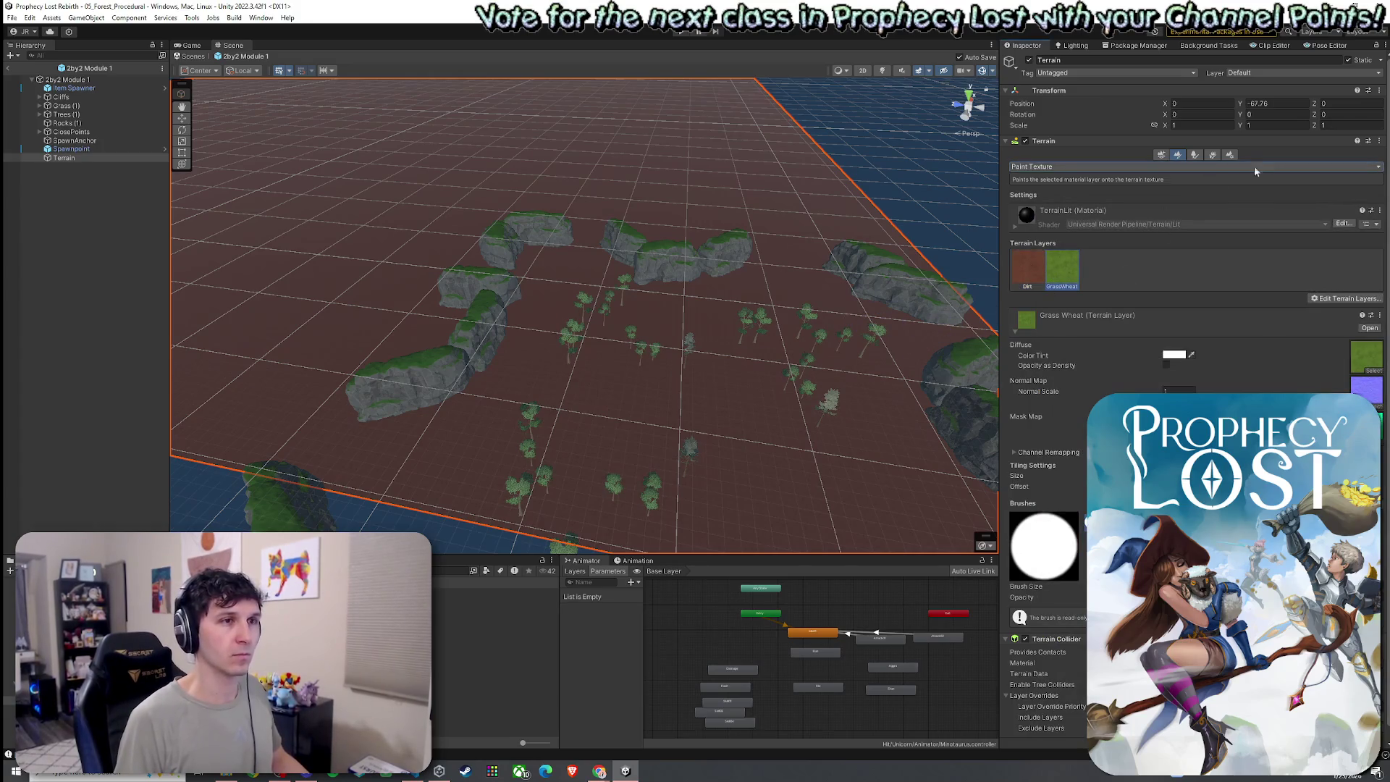
left_click(1212, 154)
left_click(1229, 154)
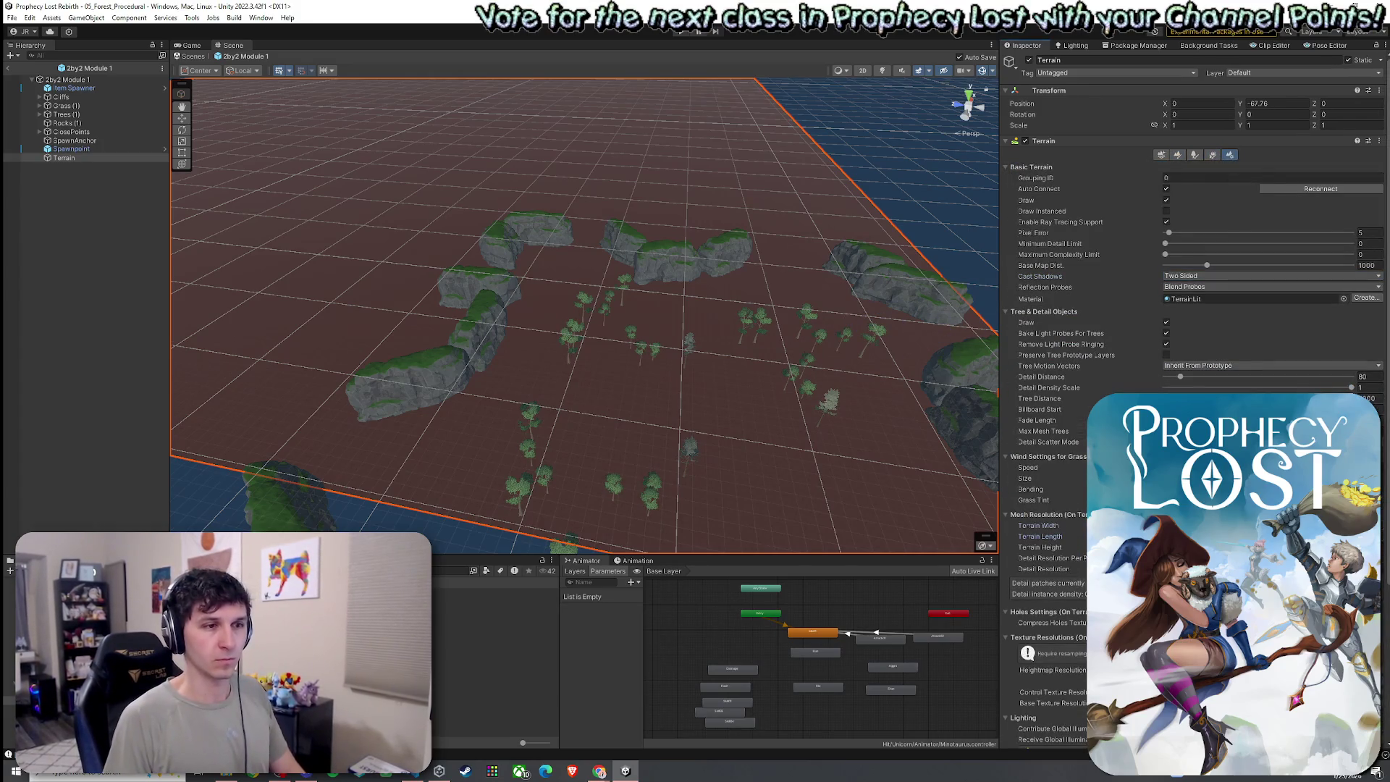
- Apply the smaller terrain width, then try moving the terrain and undo it
key("Tab")
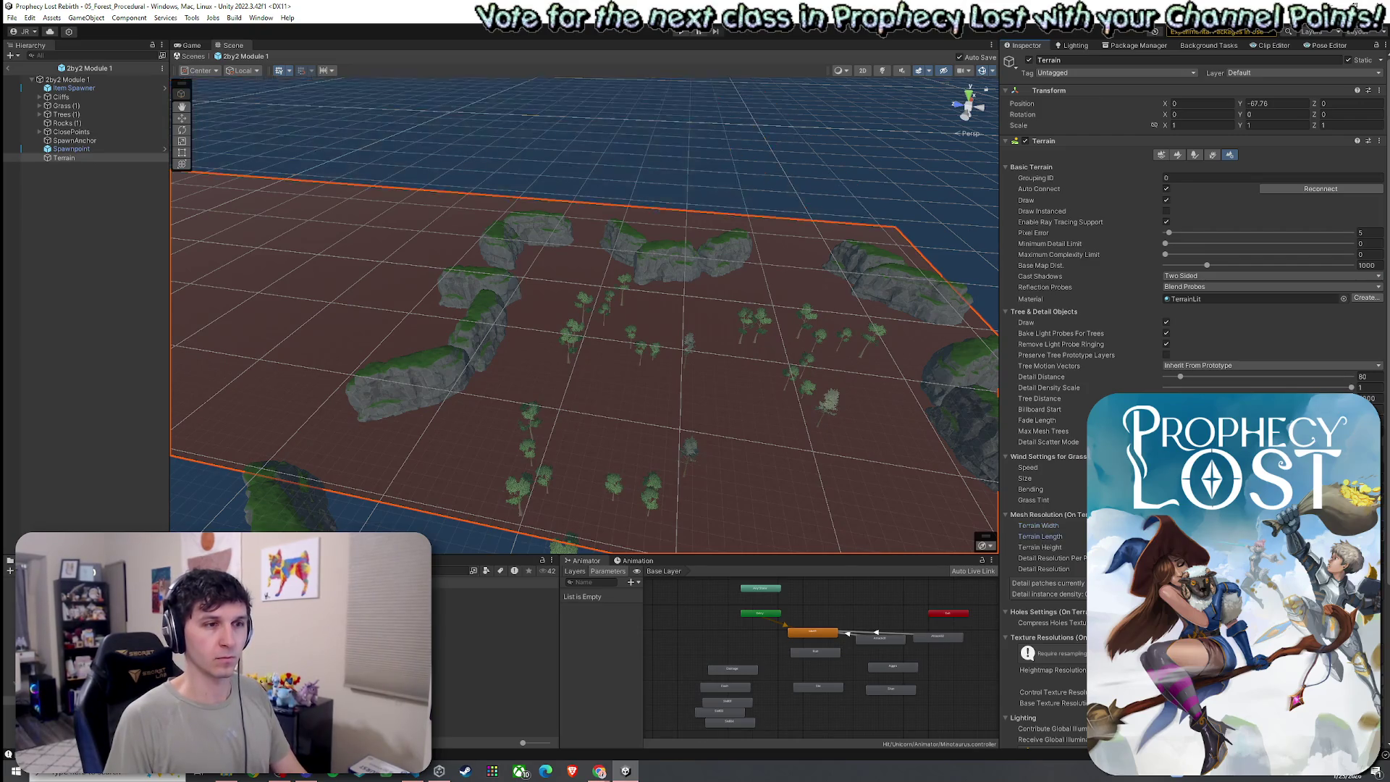
mouse_move(779, 398)
left_mouse_down()
mouse_move(955, 452)
mouse_move(687, 383)
left_mouse_up()
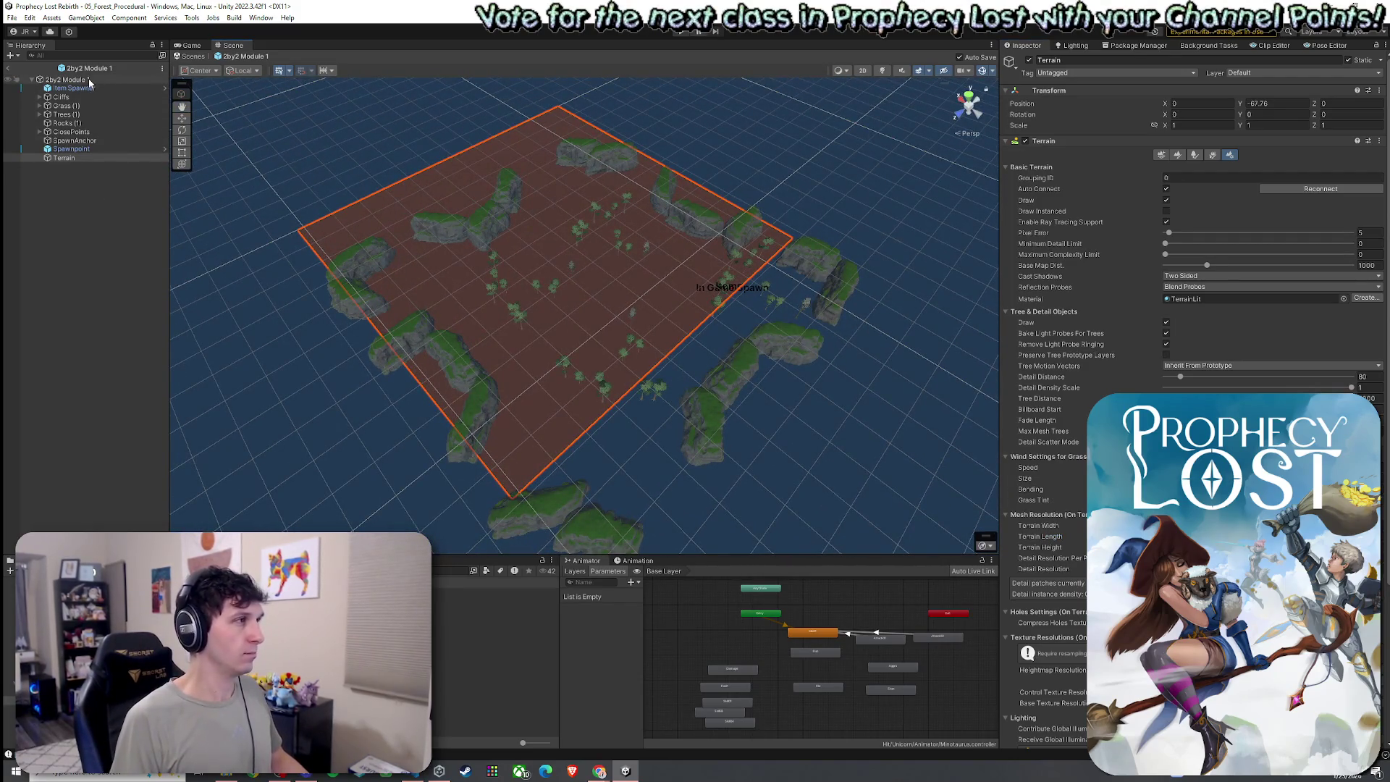
left_click(80, 172)
left_click(69, 158)
mouse_move(540, 241)
left_mouse_down()
mouse_move(560, 289)
mouse_move(590, 295)
left_mouse_up()
key("ctrl+z")
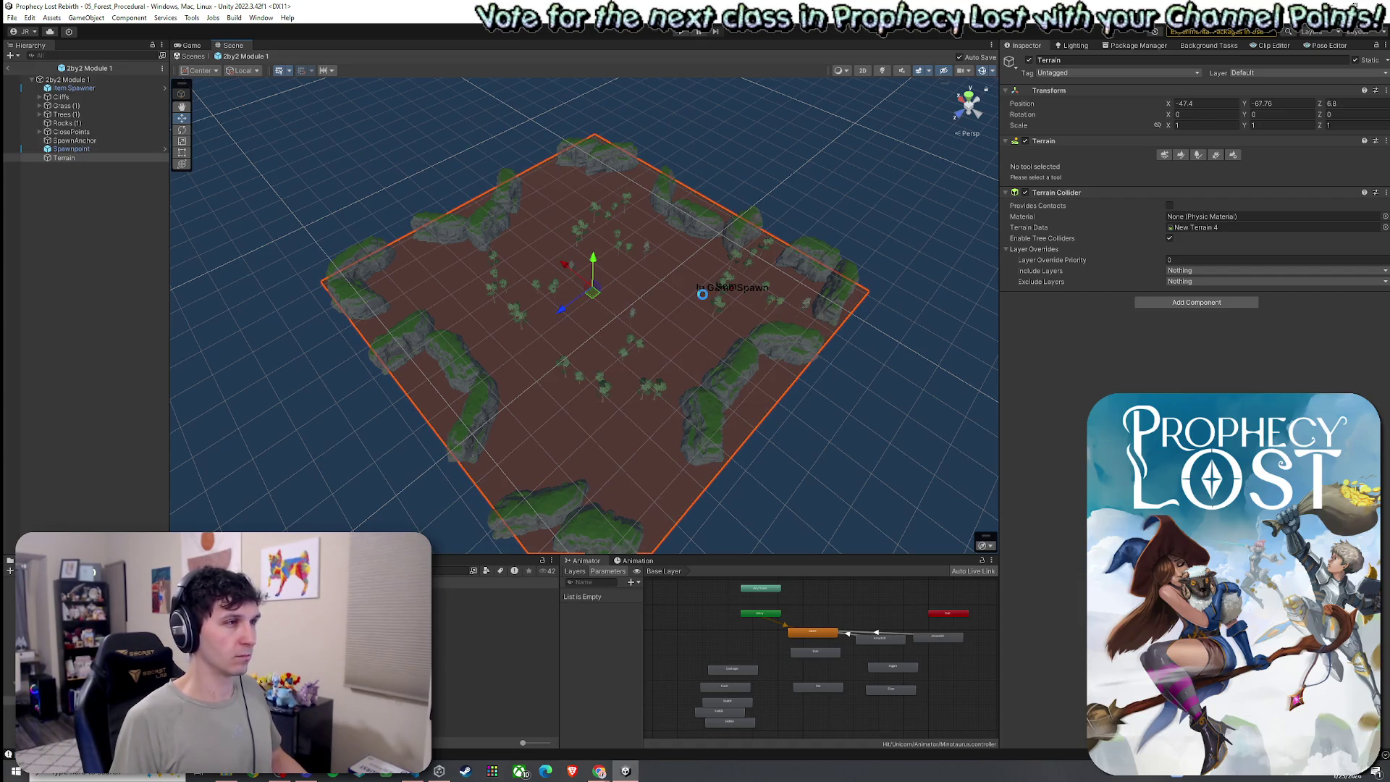
- Select Item Spawner through Spawnpoint and shift them onto the terrain's edges
left_click(93, 149)
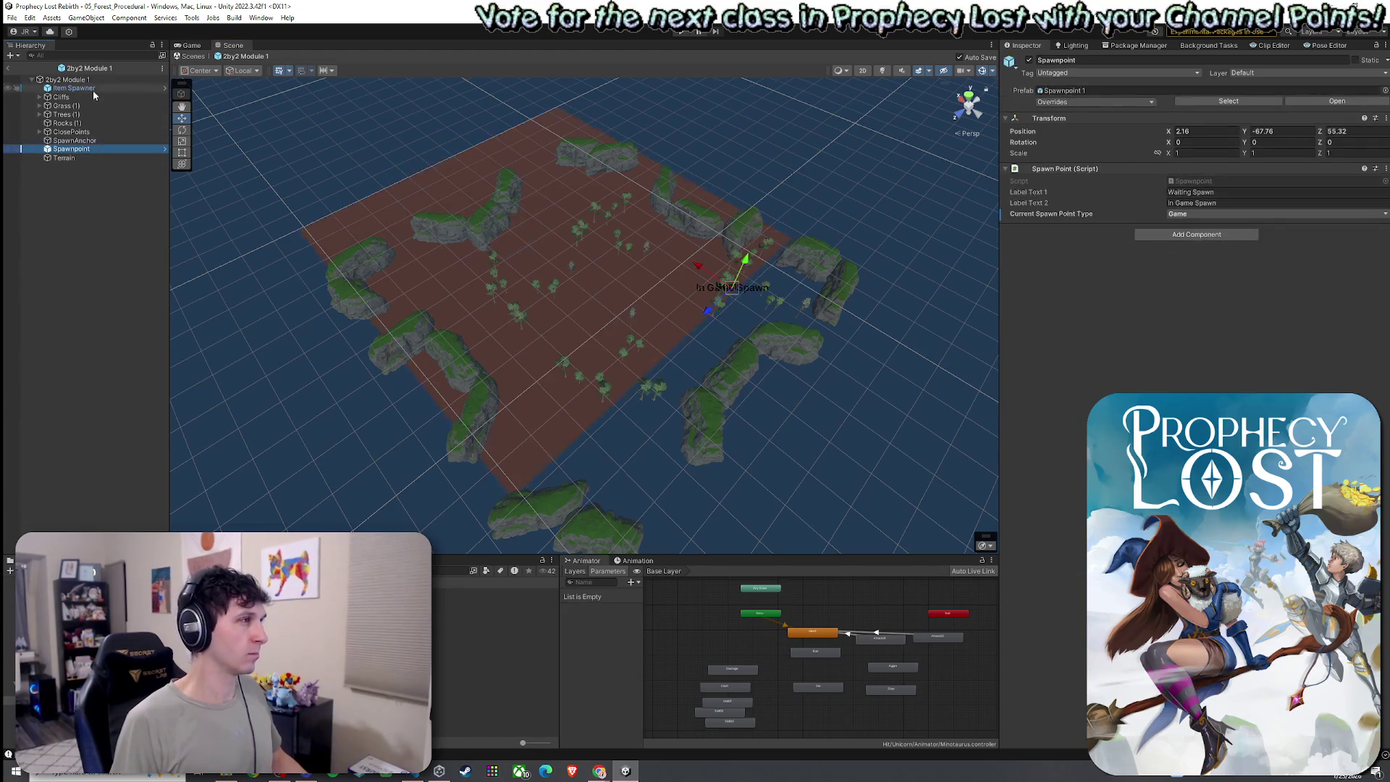
left_click(92, 88, "shift")
mouse_move(591, 288)
left_mouse_down()
mouse_move(555, 269)
mouse_move(545, 241)
mouse_move(528, 280)
mouse_move(710, 280)
mouse_move(974, 334)
mouse_move(811, 289)
left_mouse_up()
key("ctrl+z")
left_click_drag(633, 233, 616, 237)
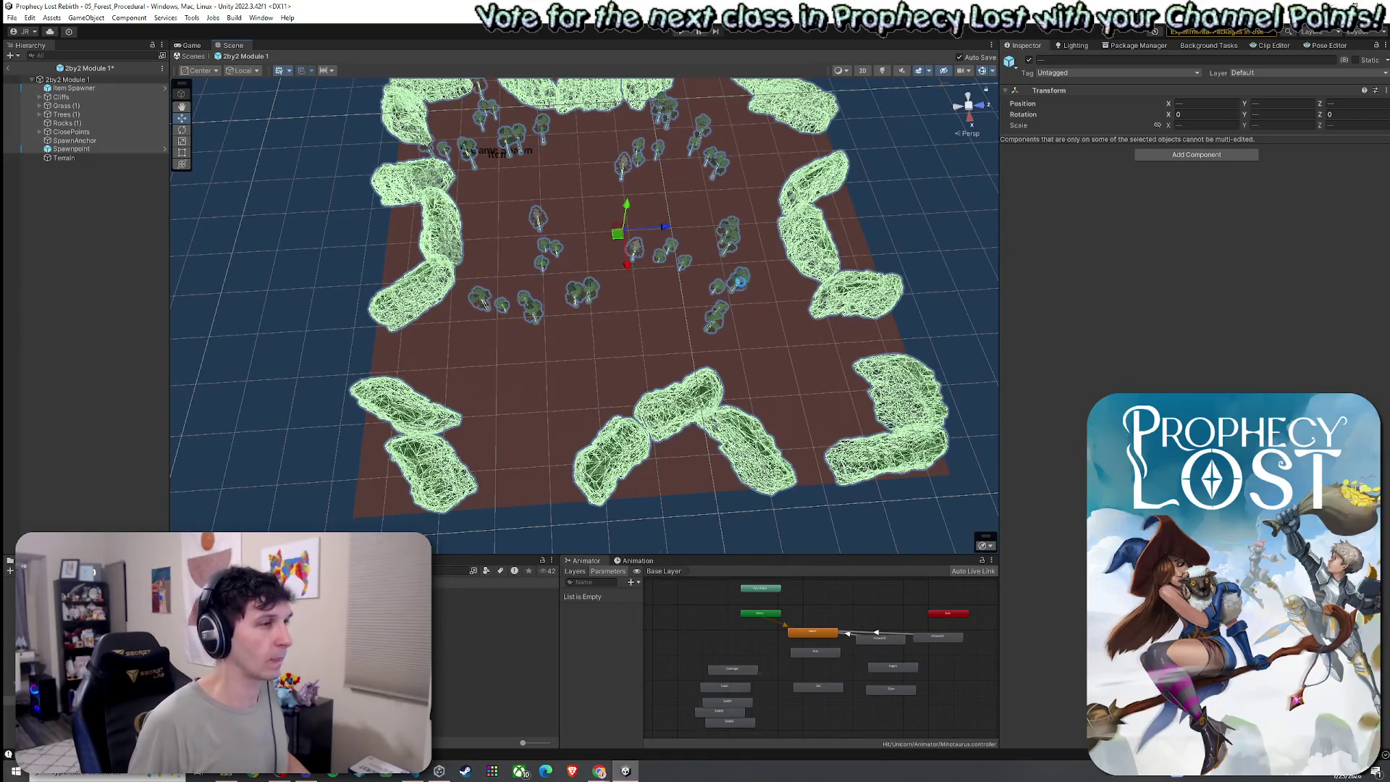
left_click(805, 338)
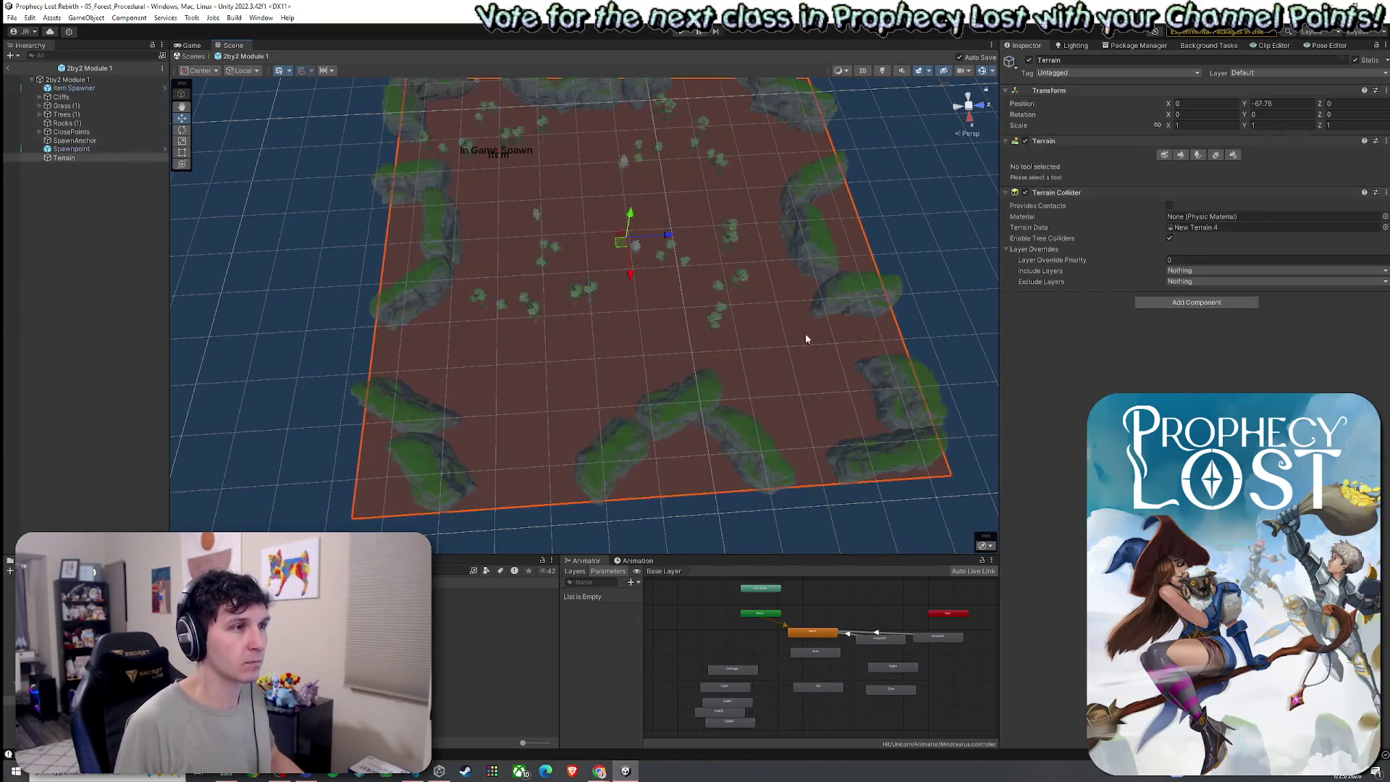
- Paint a Grass Wheat strip across the dirt, undoing the first oversized stroke
left_click(1182, 157)
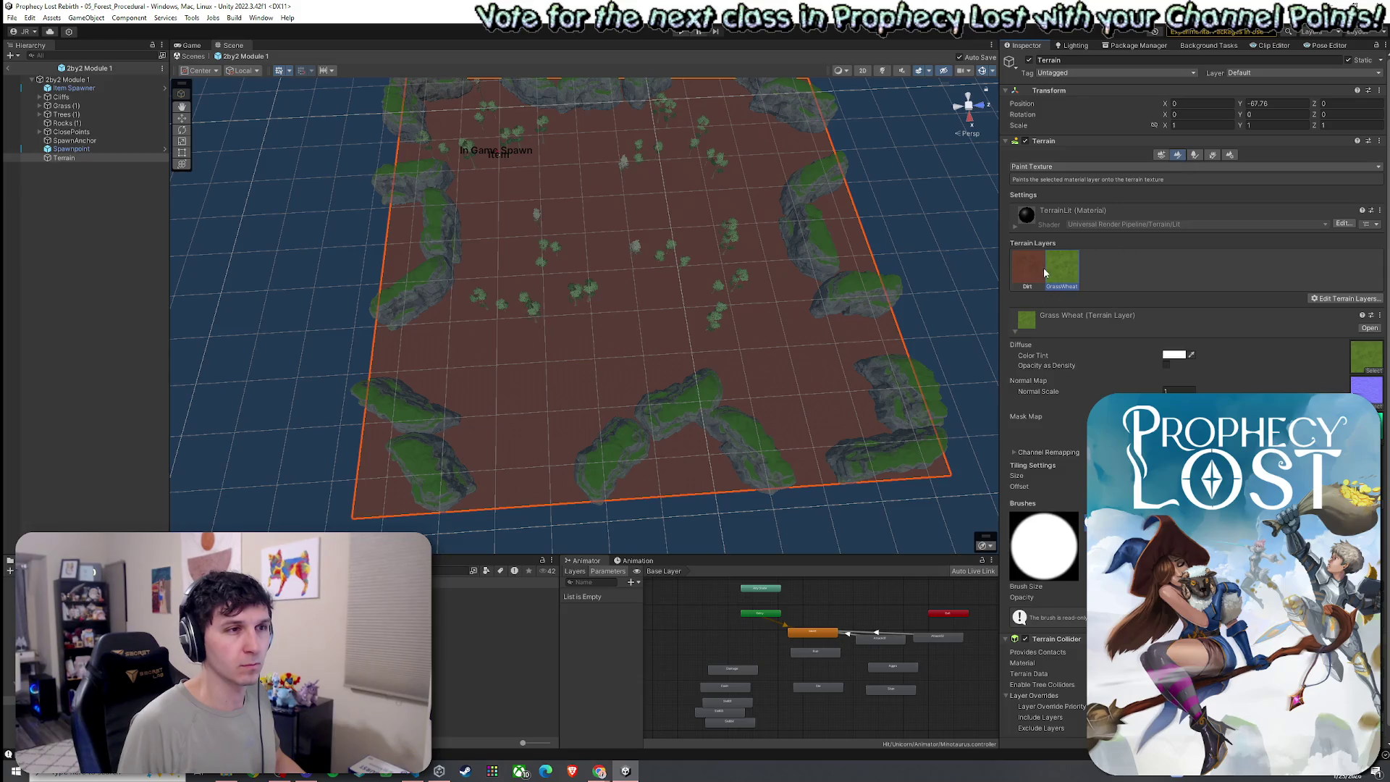
scroll(661, 359, "up", 5)
mouse_move(578, 344)
left_mouse_down()
mouse_move(605, 298)
mouse_move(385, 250)
mouse_move(490, 229)
mouse_move(580, 308)
mouse_move(518, 410)
mouse_move(661, 384)
mouse_move(682, 289)
mouse_move(723, 268)
left_mouse_up()
key("ctrl+z")
mouse_move(507, 535)
left_mouse_down()
mouse_move(496, 506)
mouse_move(432, 489)
mouse_move(443, 309)
mouse_move(419, 256)
mouse_move(490, 232)
mouse_move(580, 273)
mouse_move(564, 353)
mouse_move(481, 325)
mouse_move(497, 264)
mouse_move(497, 350)
mouse_move(602, 286)
mouse_move(748, 385)
mouse_move(608, 229)
mouse_move(781, 245)
mouse_move(721, 299)
mouse_move(745, 332)
mouse_move(567, 248)
mouse_move(497, 403)
mouse_move(608, 416)
left_mouse_up()
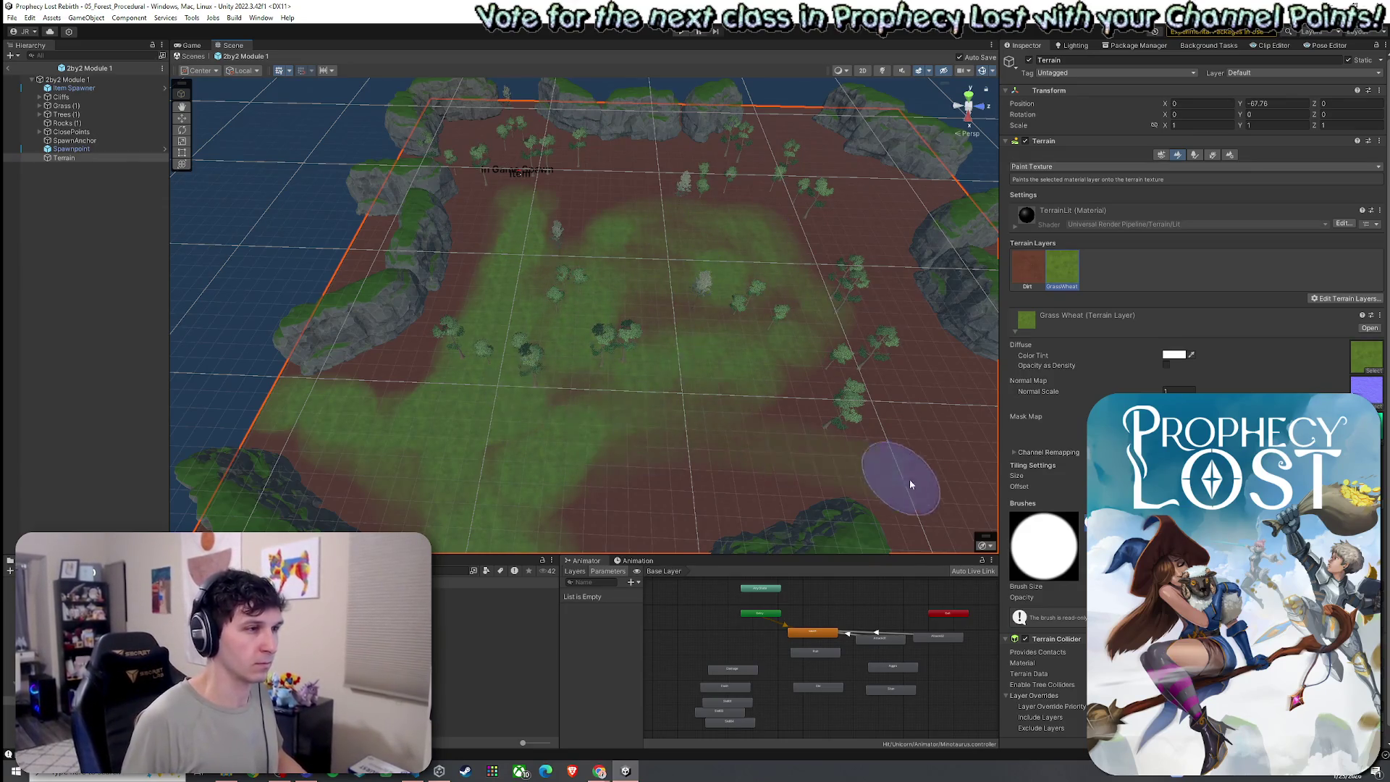
scroll(800, 380, "up", 3)
- Paint grass over the right-centre, upper-right, lower edge and lower-left rock dirt
mouse_move(713, 323)
left_mouse_down()
mouse_move(624, 307)
mouse_move(823, 323)
mouse_move(919, 375)
left_mouse_up()
mouse_move(845, 255)
left_mouse_down()
mouse_move(837, 220)
mouse_move(707, 279)
mouse_move(844, 270)
mouse_move(909, 312)
left_mouse_up()
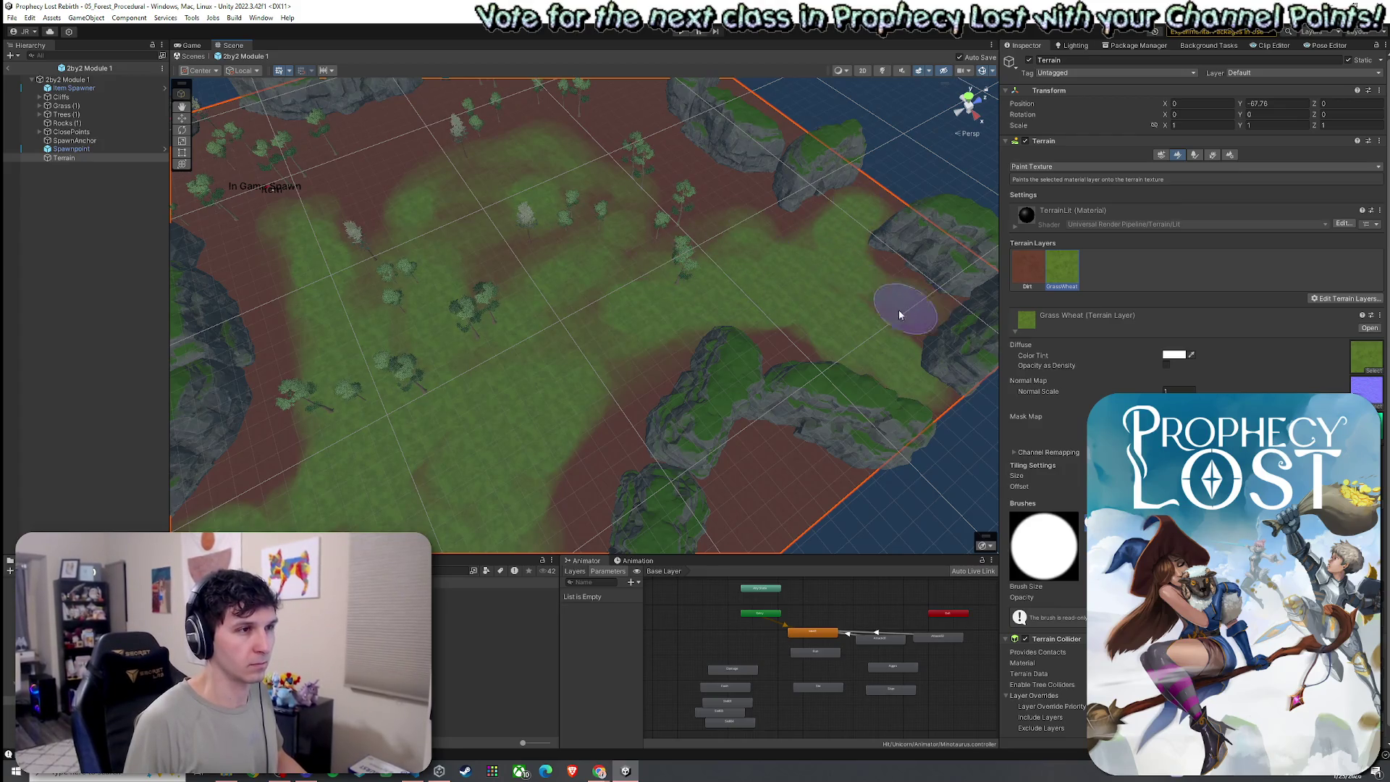
mouse_move(610, 136)
left_mouse_down()
mouse_move(568, 178)
mouse_move(580, 144)
mouse_move(629, 140)
mouse_move(685, 221)
mouse_move(502, 169)
left_mouse_up()
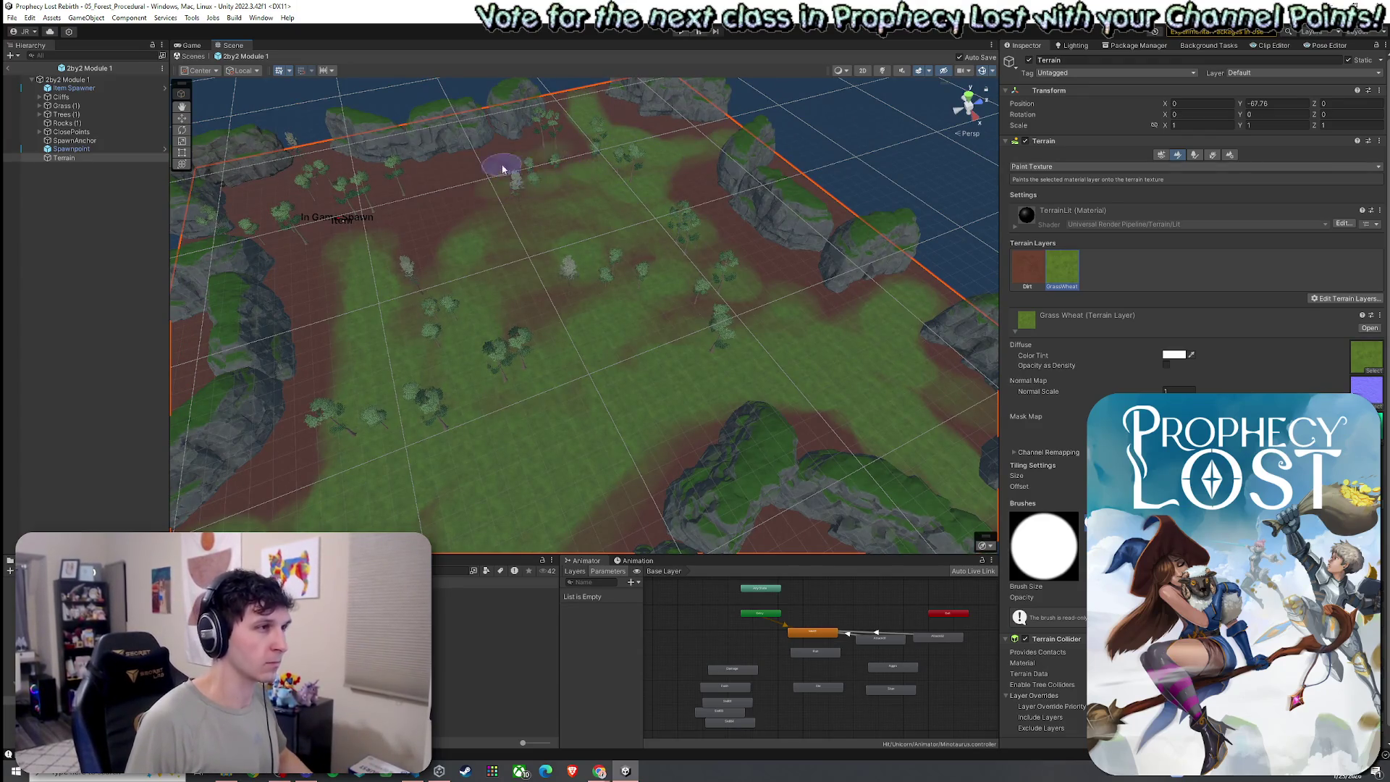
mouse_move(387, 227)
left_mouse_down()
mouse_move(481, 202)
mouse_move(472, 193)
mouse_move(477, 255)
mouse_move(497, 232)
mouse_move(645, 254)
mouse_move(665, 273)
mouse_move(600, 334)
left_mouse_up()
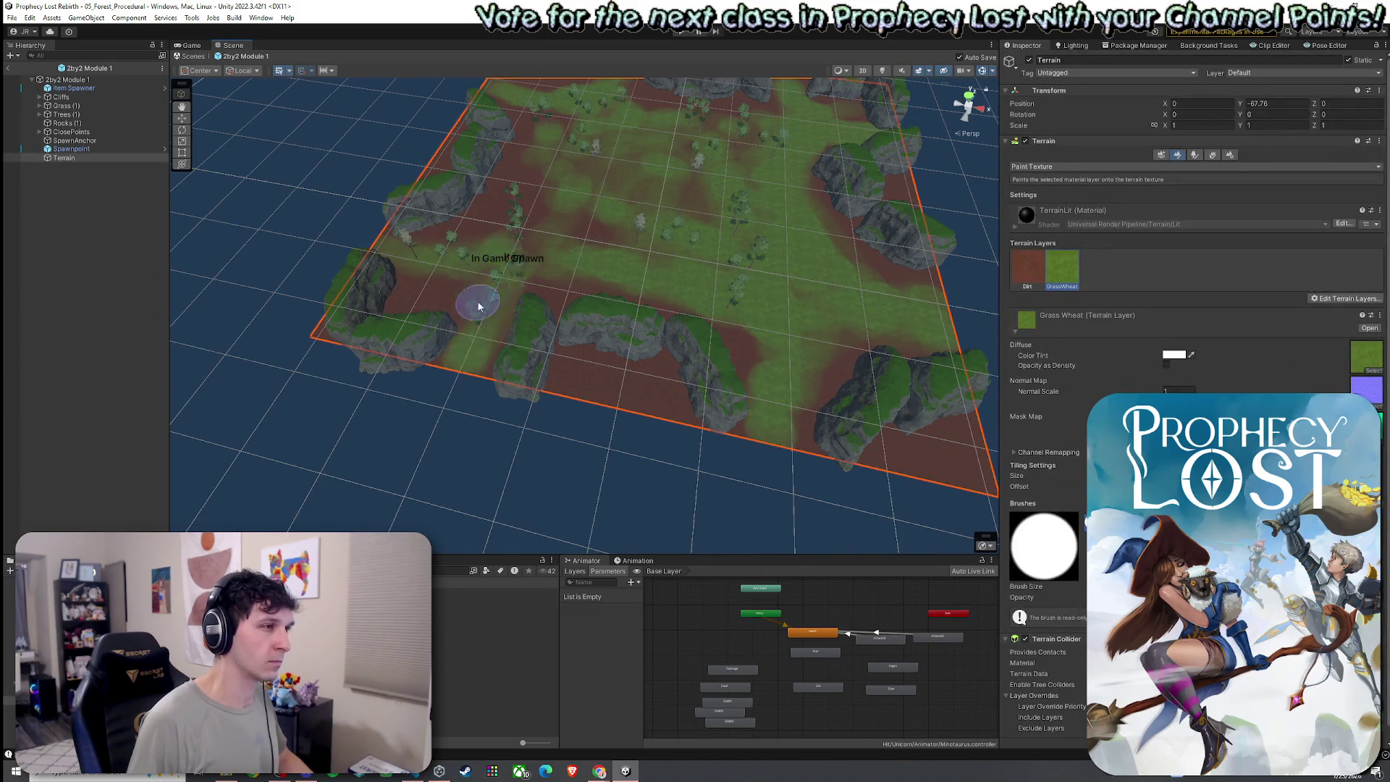
mouse_move(640, 395)
left_mouse_down()
mouse_move(620, 397)
mouse_move(449, 222)
mouse_move(443, 160)
mouse_move(456, 145)
left_mouse_up()
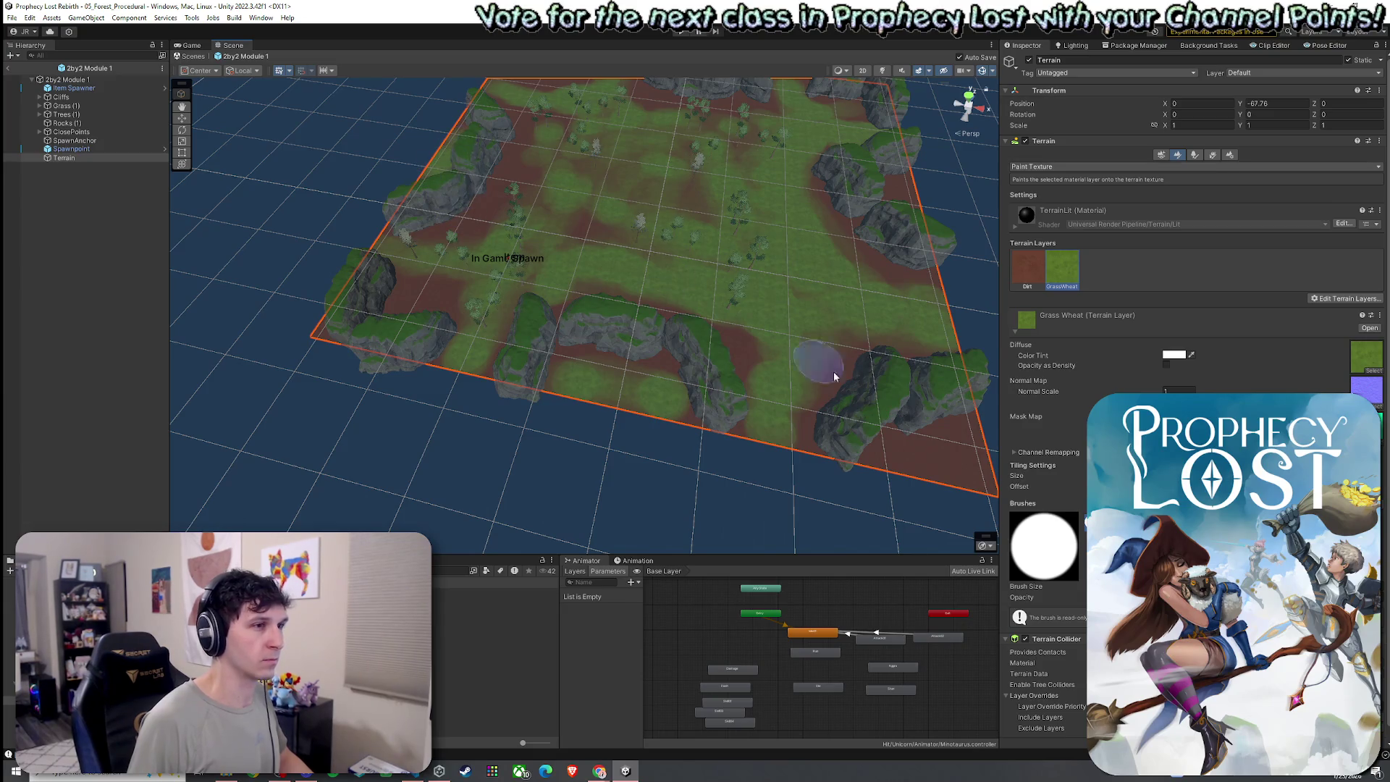
left_click_drag(897, 197, 652, 405)
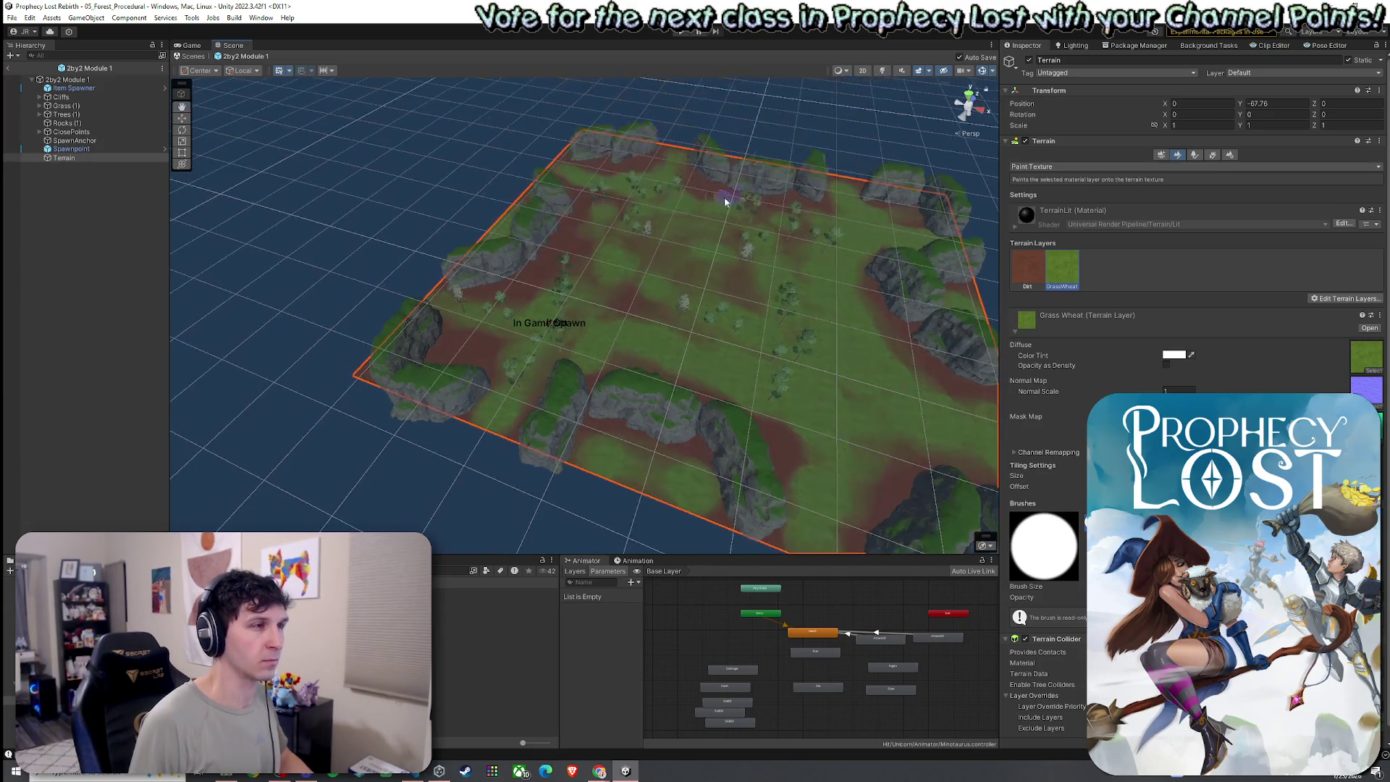
mouse_move(460, 425)
left_mouse_down()
mouse_move(388, 385)
mouse_move(466, 390)
left_mouse_up()
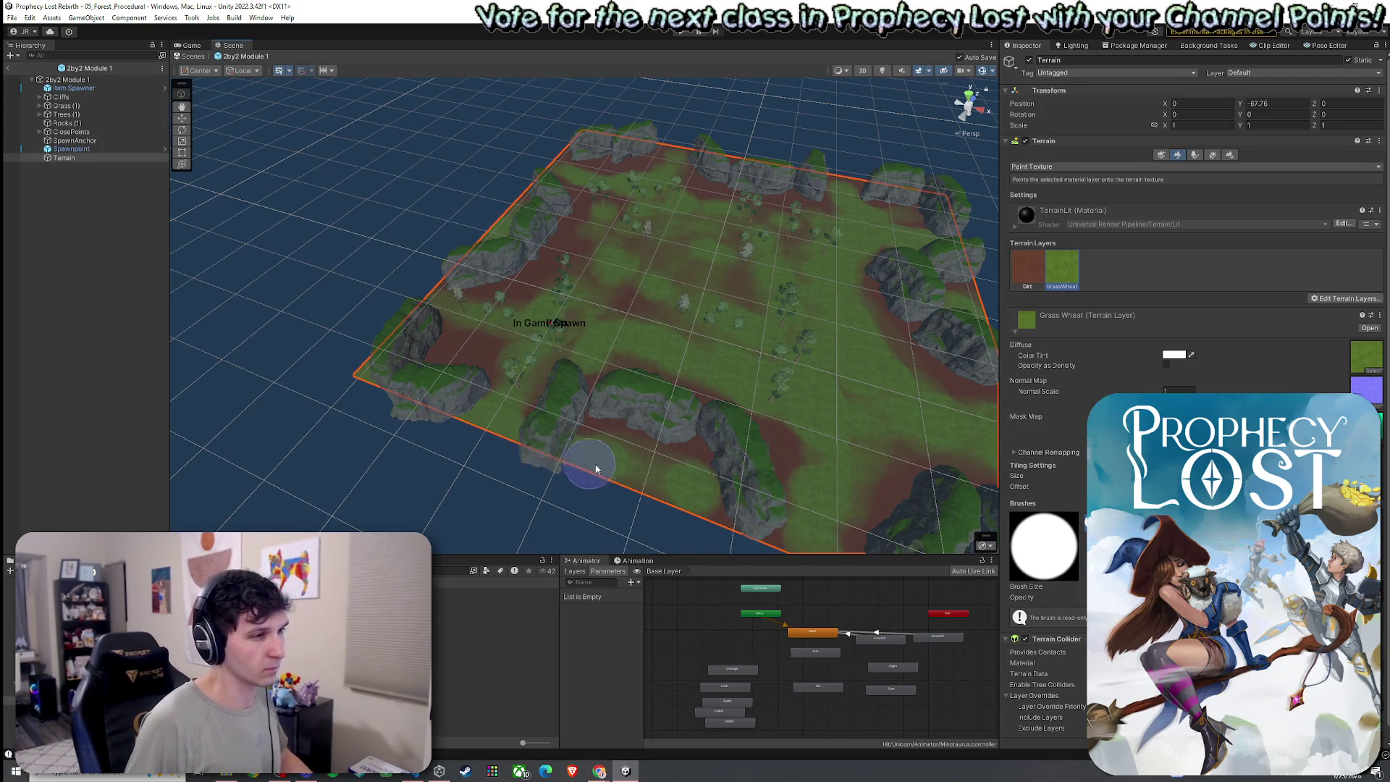
- Paint the red dirt strip along the bottom edge green, then tilt to perspective
left_click_drag(790, 545, 681, 420)
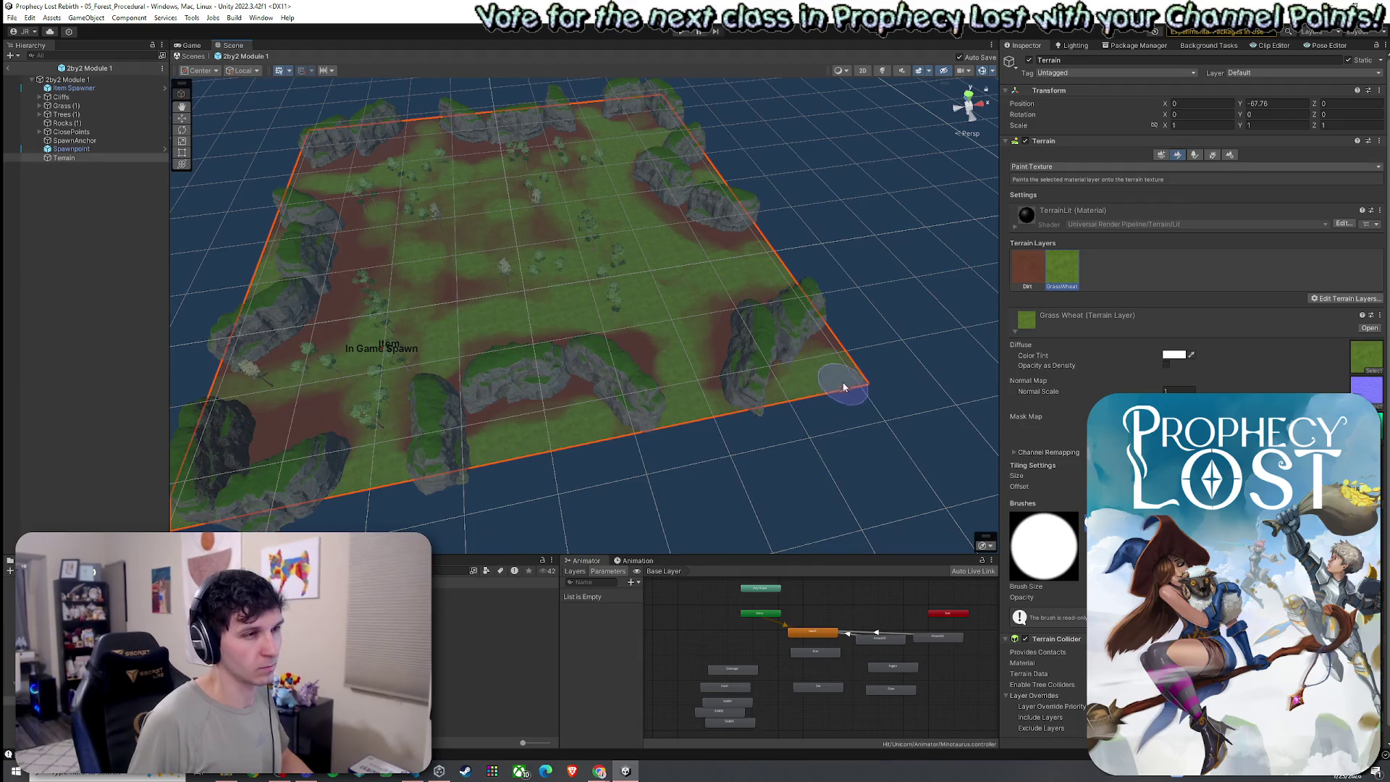
mouse_move(837, 309)
left_mouse_down()
mouse_move(832, 294)
mouse_move(766, 288)
mouse_move(512, 403)
mouse_move(493, 393)
mouse_move(642, 406)
mouse_move(487, 376)
mouse_move(965, 412)
mouse_move(878, 445)
mouse_move(745, 425)
mouse_move(630, 471)
mouse_move(589, 437)
left_mouse_up()
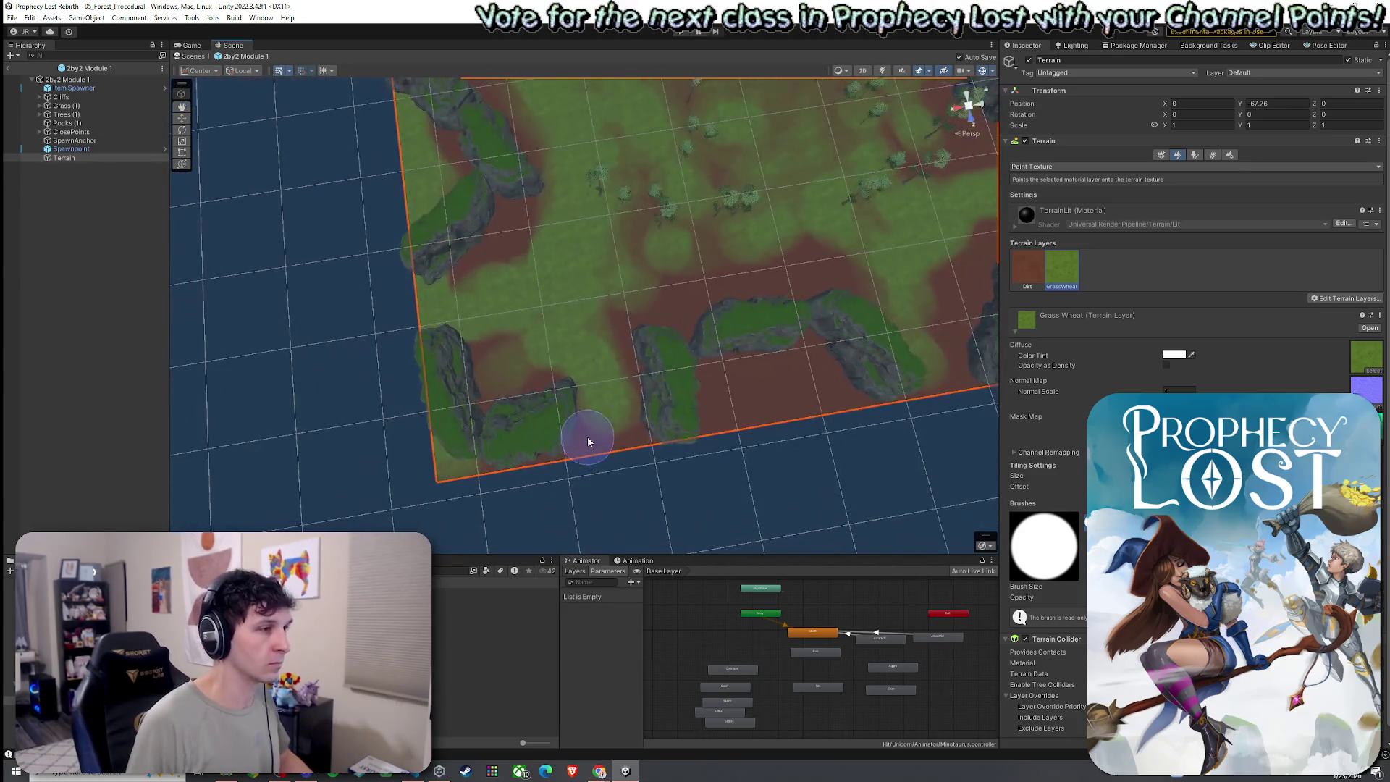
mouse_move(493, 450)
left_mouse_down()
mouse_move(459, 459)
mouse_move(651, 434)
mouse_move(796, 373)
left_mouse_up()
left_click_drag(917, 379, 800, 318)
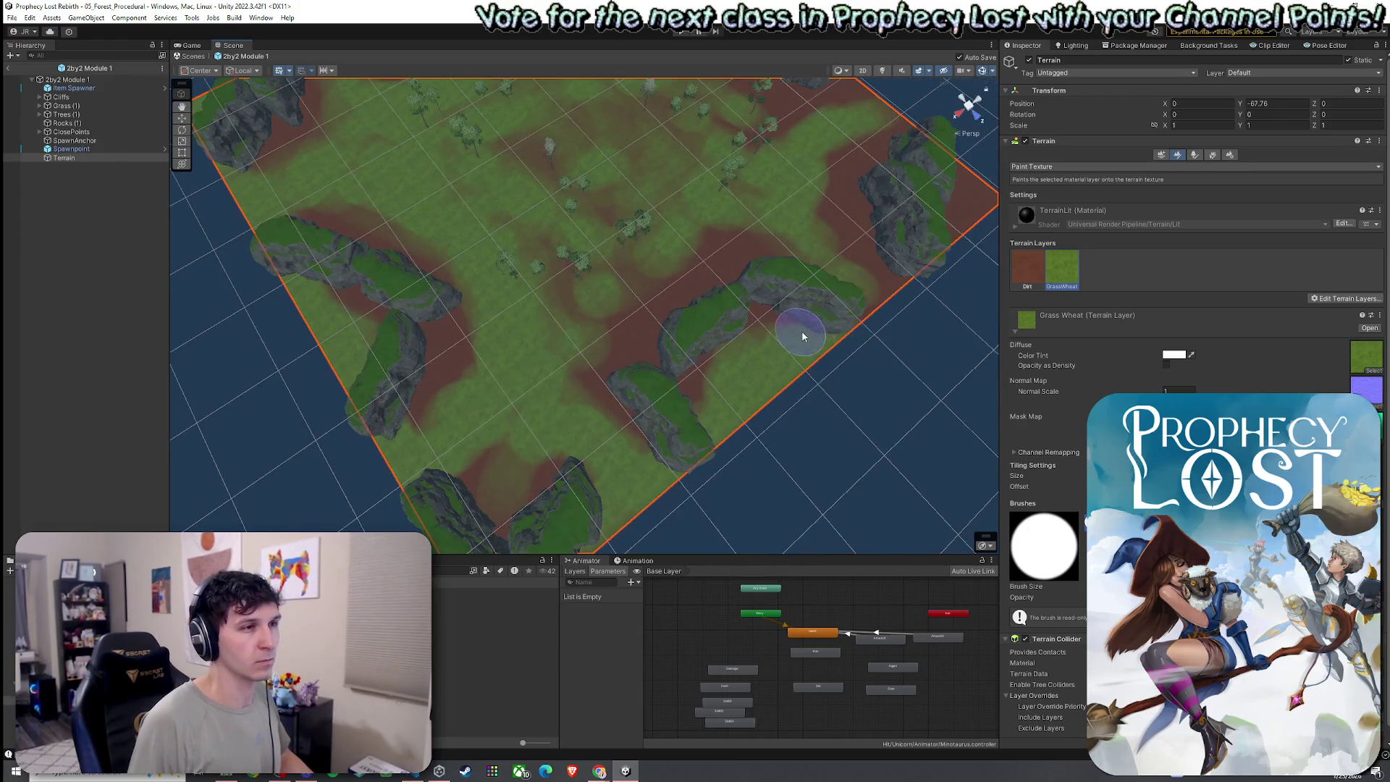
left_click_drag(944, 272, 934, 248)
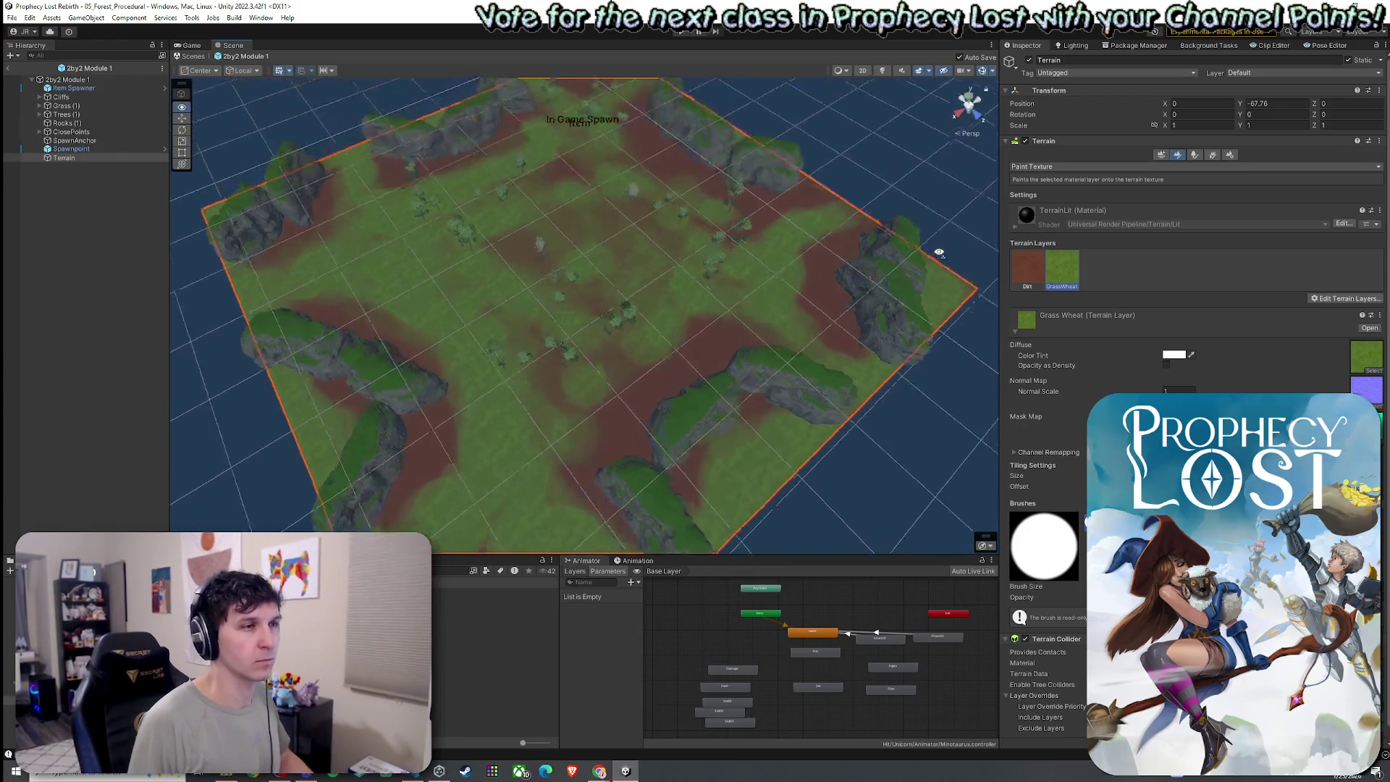
scroll(796, 268, "up", 10)
scroll(723, 285, "down", 10)
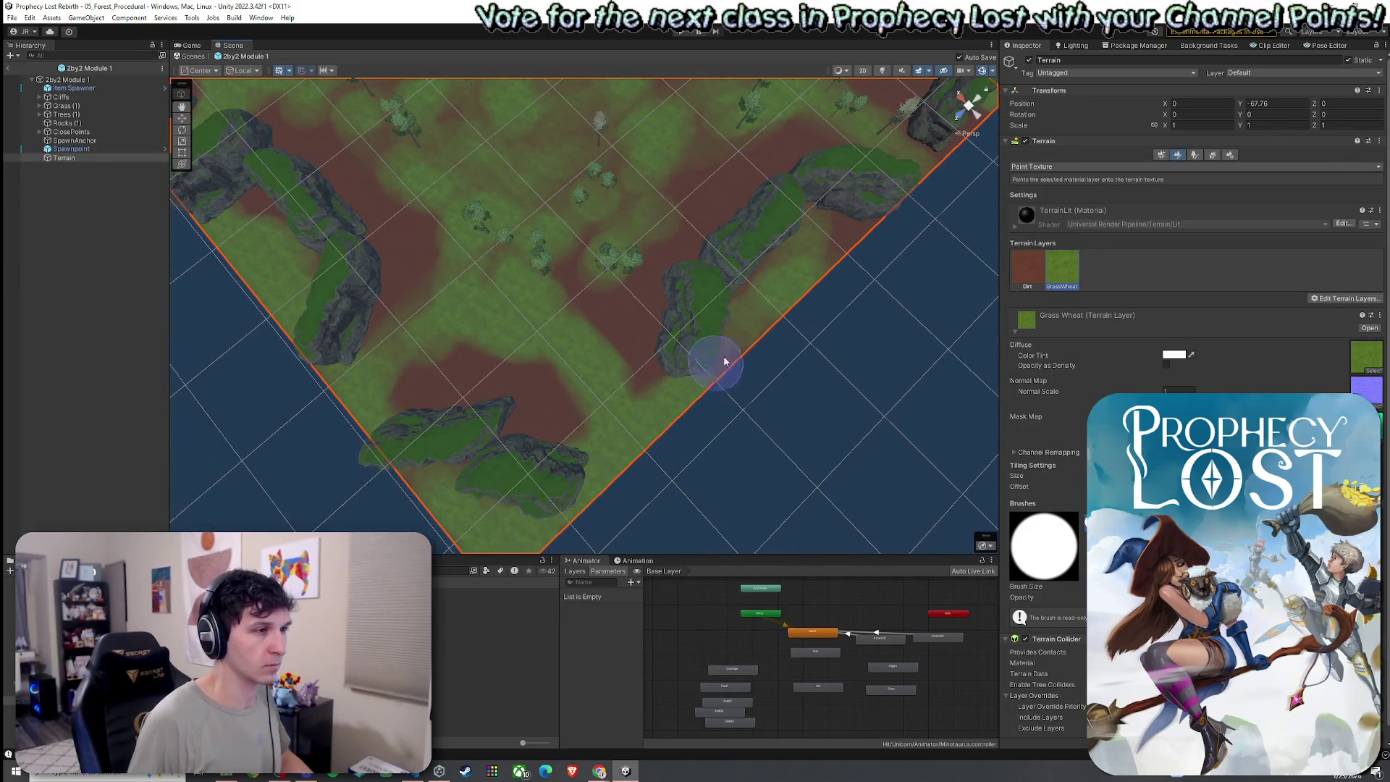
mouse_move(924, 202)
left_mouse_down()
mouse_move(880, 168)
mouse_move(544, 88)
mouse_move(639, 291)
mouse_move(543, 428)
left_mouse_up()
- Orbit and zoom around the terrain to inspect the cliffs, trees and grass
scroll(534, 444, "down", 5)
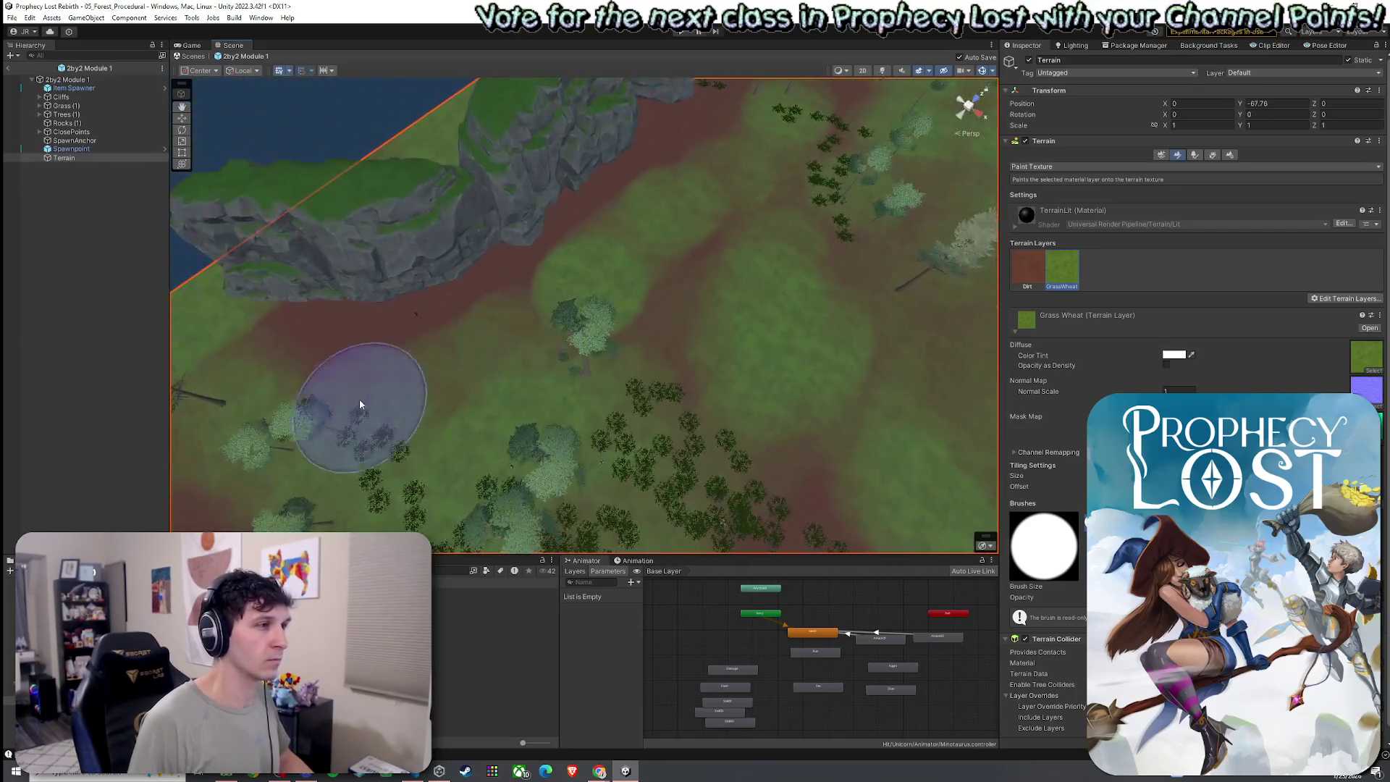
left_click_drag(677, 391, 630, 341)
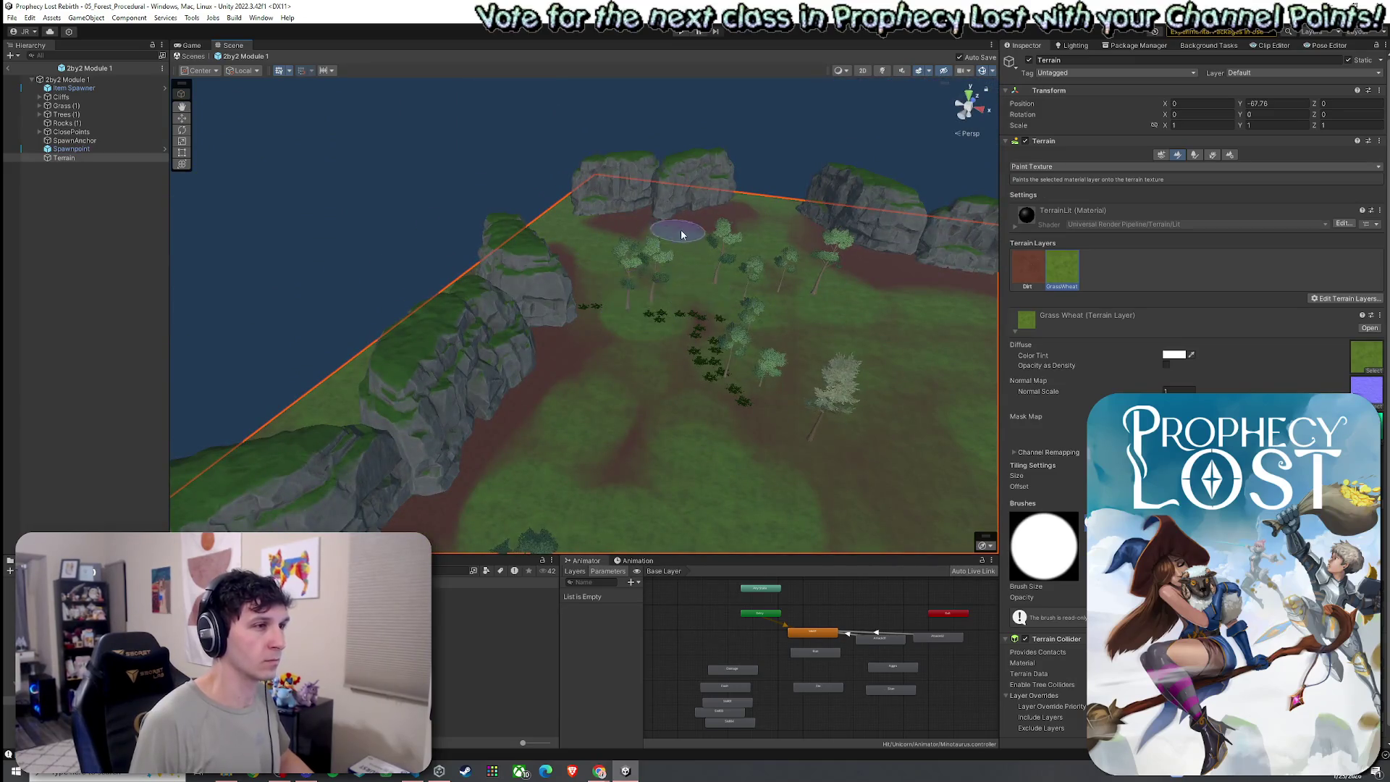
left_click_drag(719, 211, 765, 263)
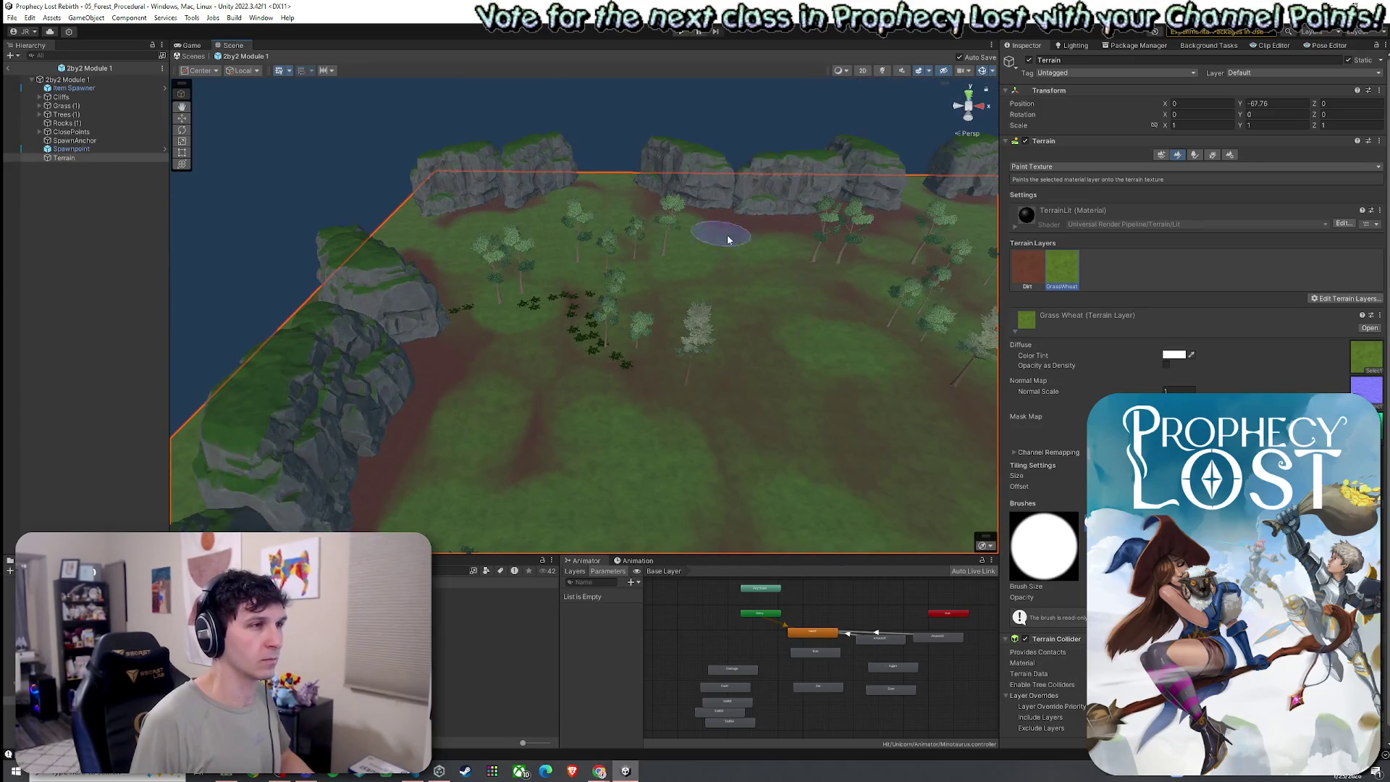
mouse_move(470, 341)
left_mouse_down()
mouse_move(571, 266)
mouse_move(636, 471)
left_mouse_up()
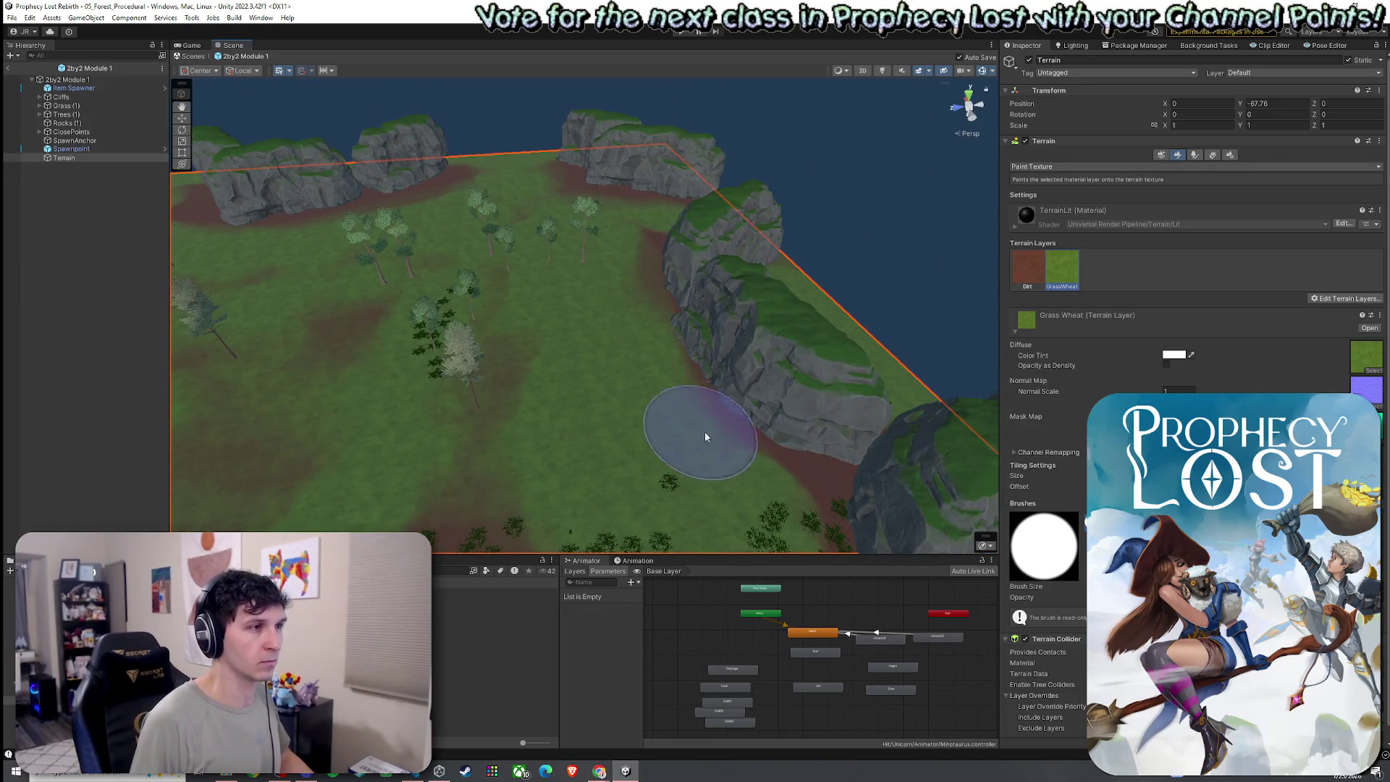
mouse_move(771, 512)
left_mouse_down()
mouse_move(780, 412)
mouse_move(726, 255)
mouse_move(289, 276)
left_mouse_up()
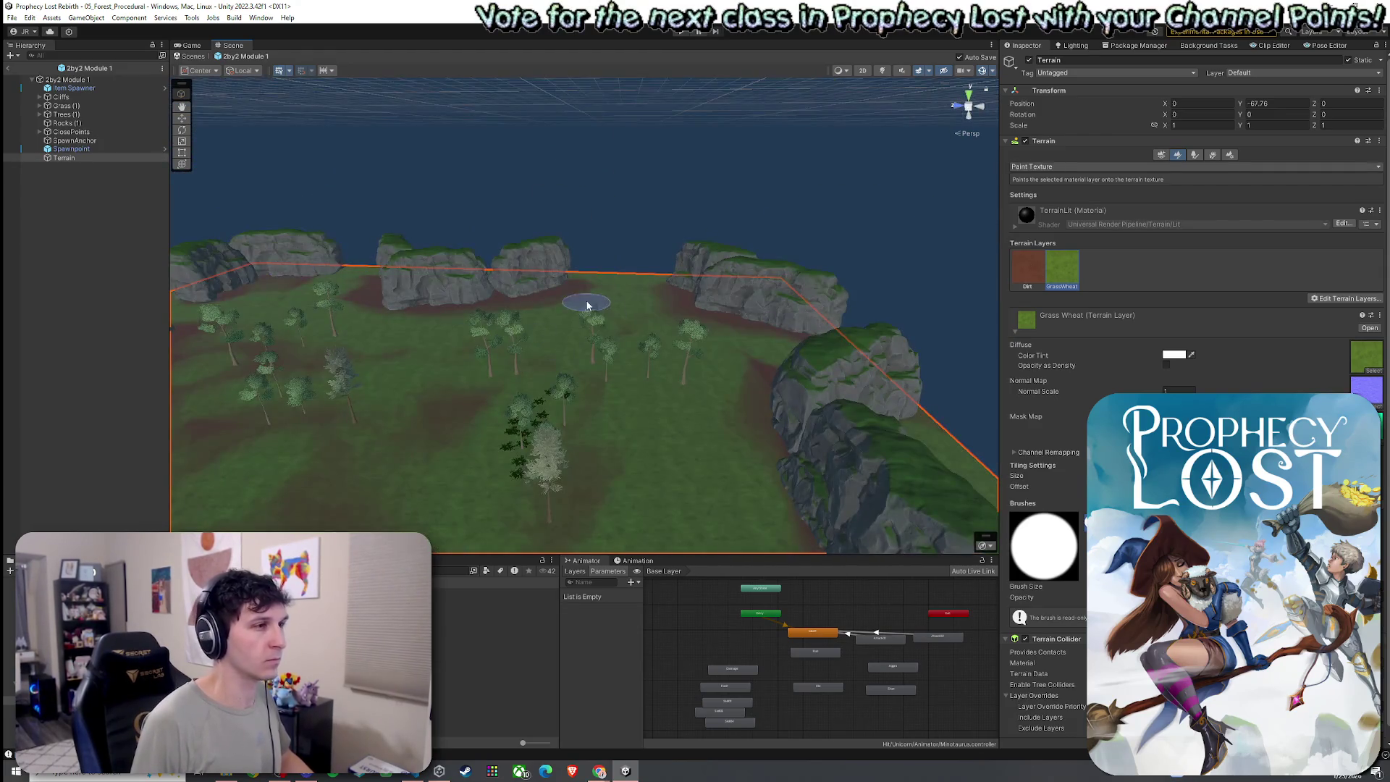
mouse_move(744, 438)
left_mouse_down()
mouse_move(590, 393)
mouse_move(543, 403)
left_mouse_up()
scroll(701, 456, "up", 3)
mouse_move(719, 397)
left_mouse_down()
mouse_move(852, 325)
mouse_move(733, 484)
mouse_move(734, 455)
mouse_move(620, 490)
left_mouse_up()
scroll(620, 490, "up", 3)
left_click_drag(735, 310, 746, 290)
scroll(744, 316, "down", 3)
scroll(744, 315, "down", 3)
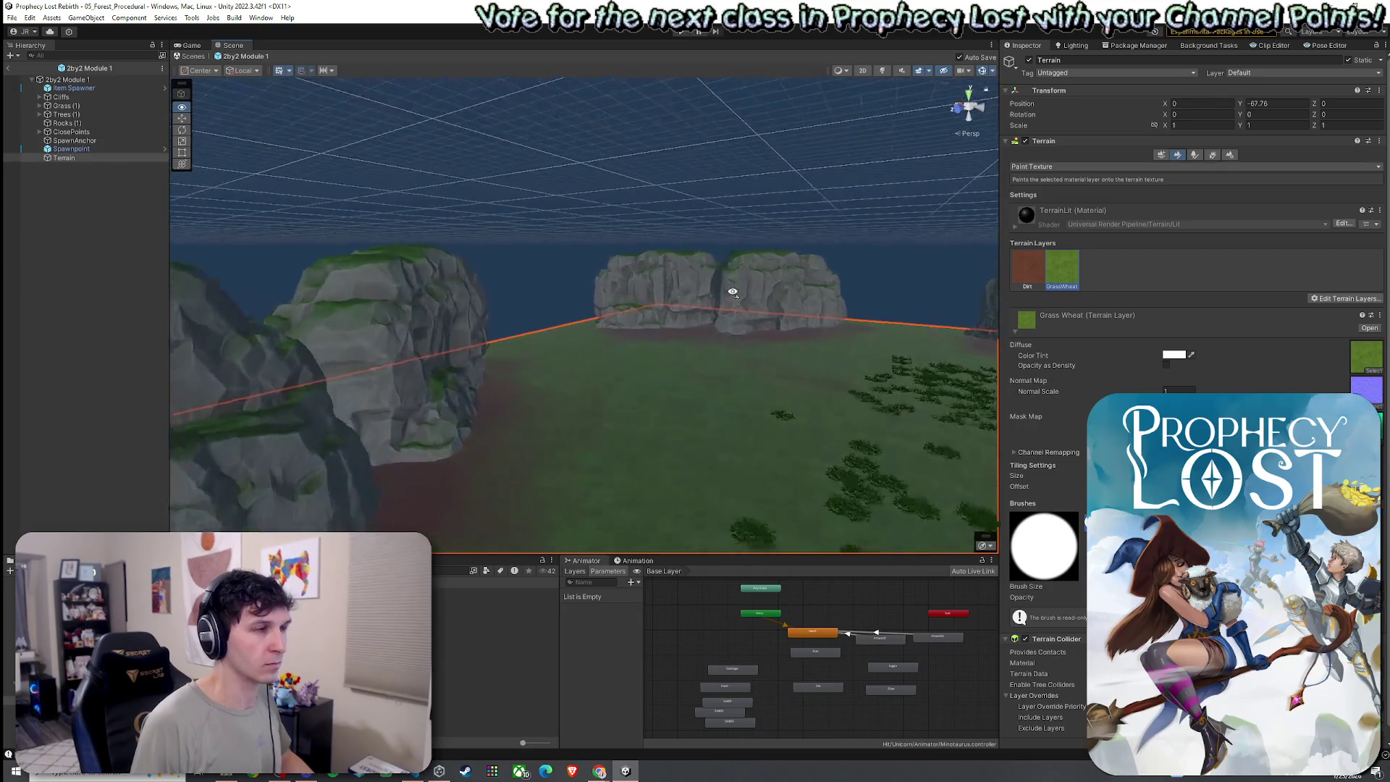
mouse_move(715, 357)
left_mouse_down()
mouse_move(802, 345)
mouse_move(774, 377)
mouse_move(767, 347)
left_mouse_up()
scroll(767, 348, "down", 3)
scroll(584, 315, "up", 3)
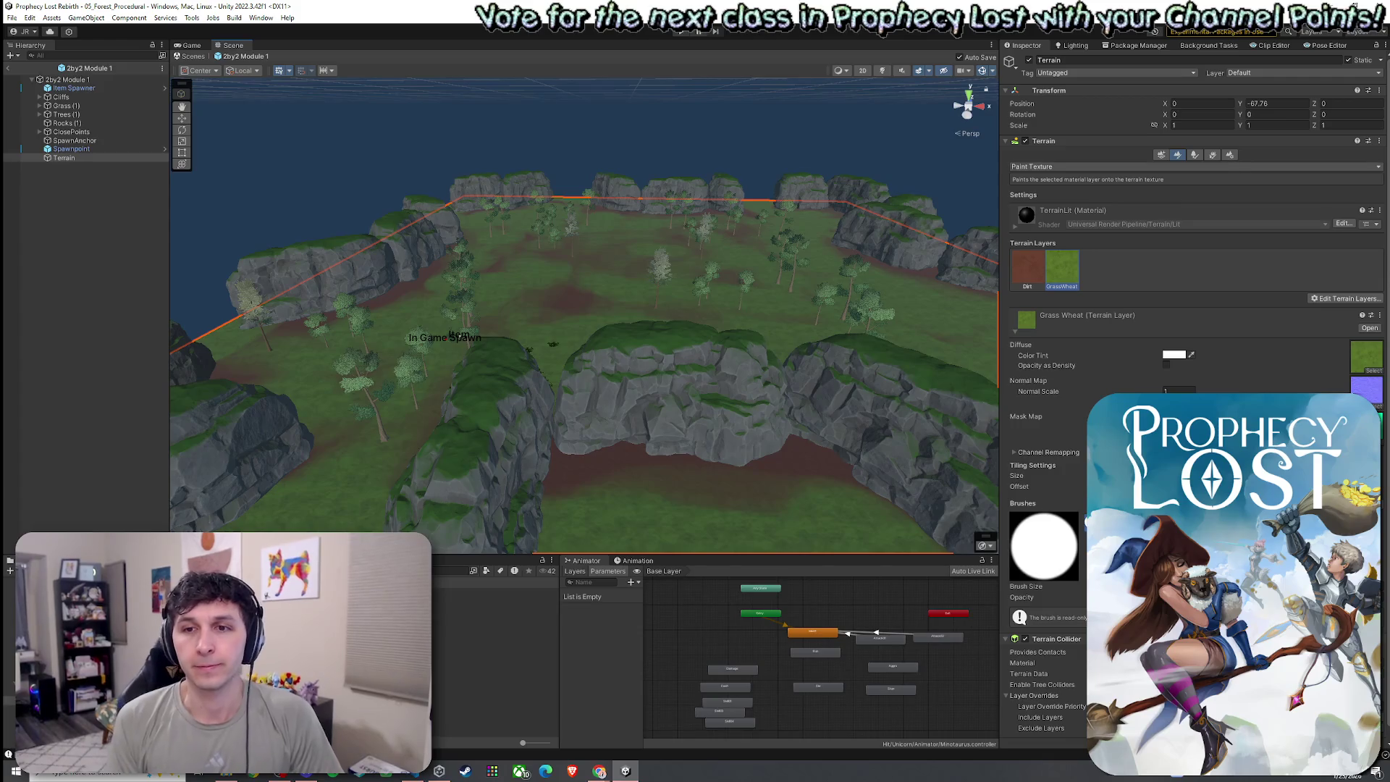
- Save the 2by2 Module 1 scene and deselect the terrain
left_click(12, 17)
left_click(47, 72)
scroll(630, 341, "down", 3)
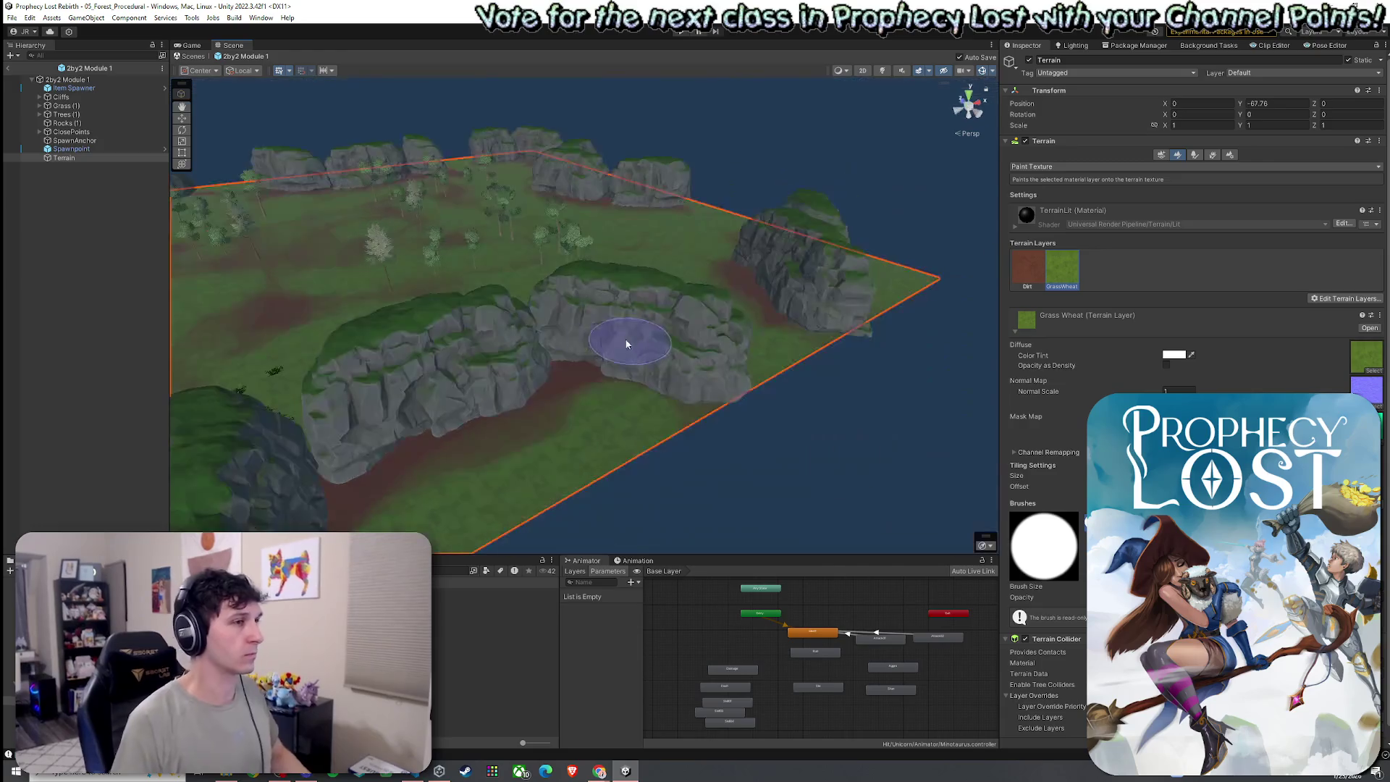
scroll(468, 326, "up", 3)
left_click(325, 637)
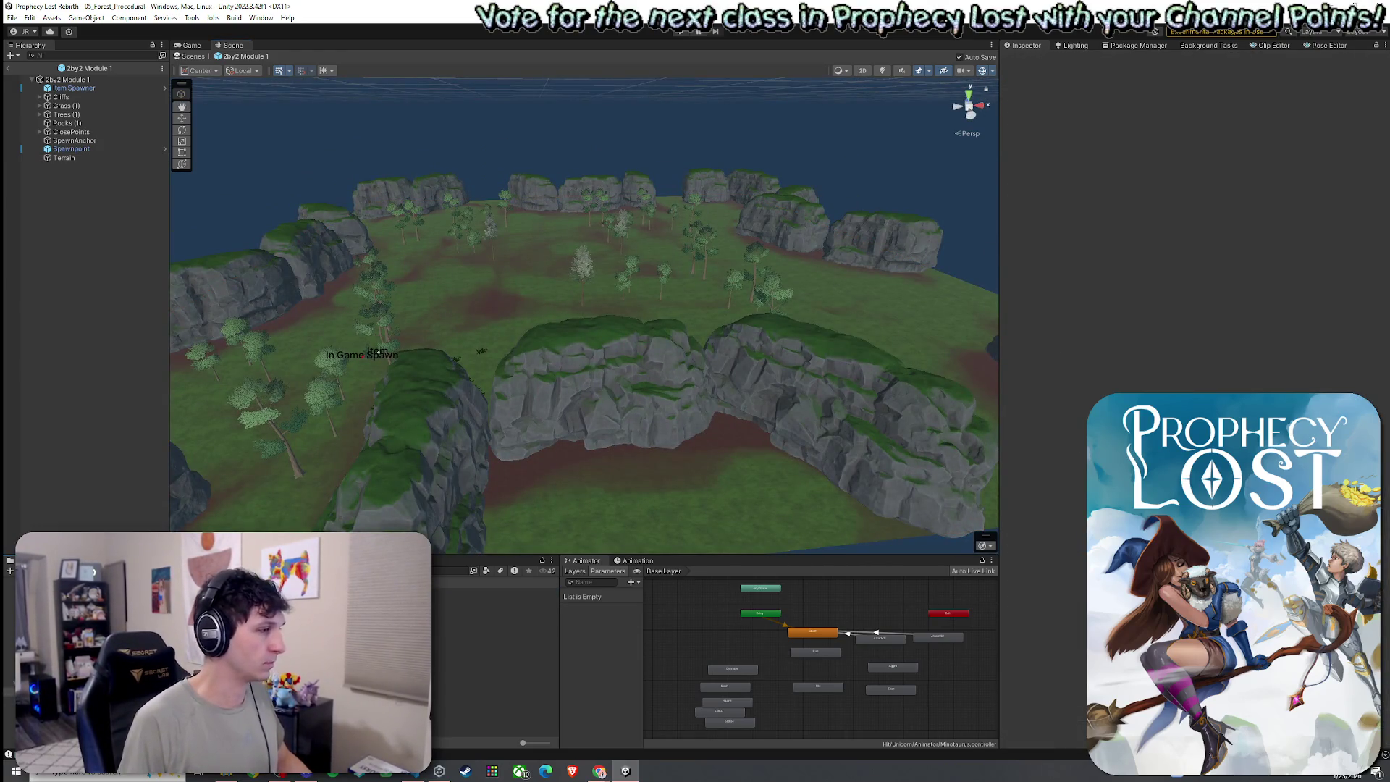
- Open the Module 1 prefab in Prefab Mode and select its asset
left_click(496, 592)
double_click(496, 592)
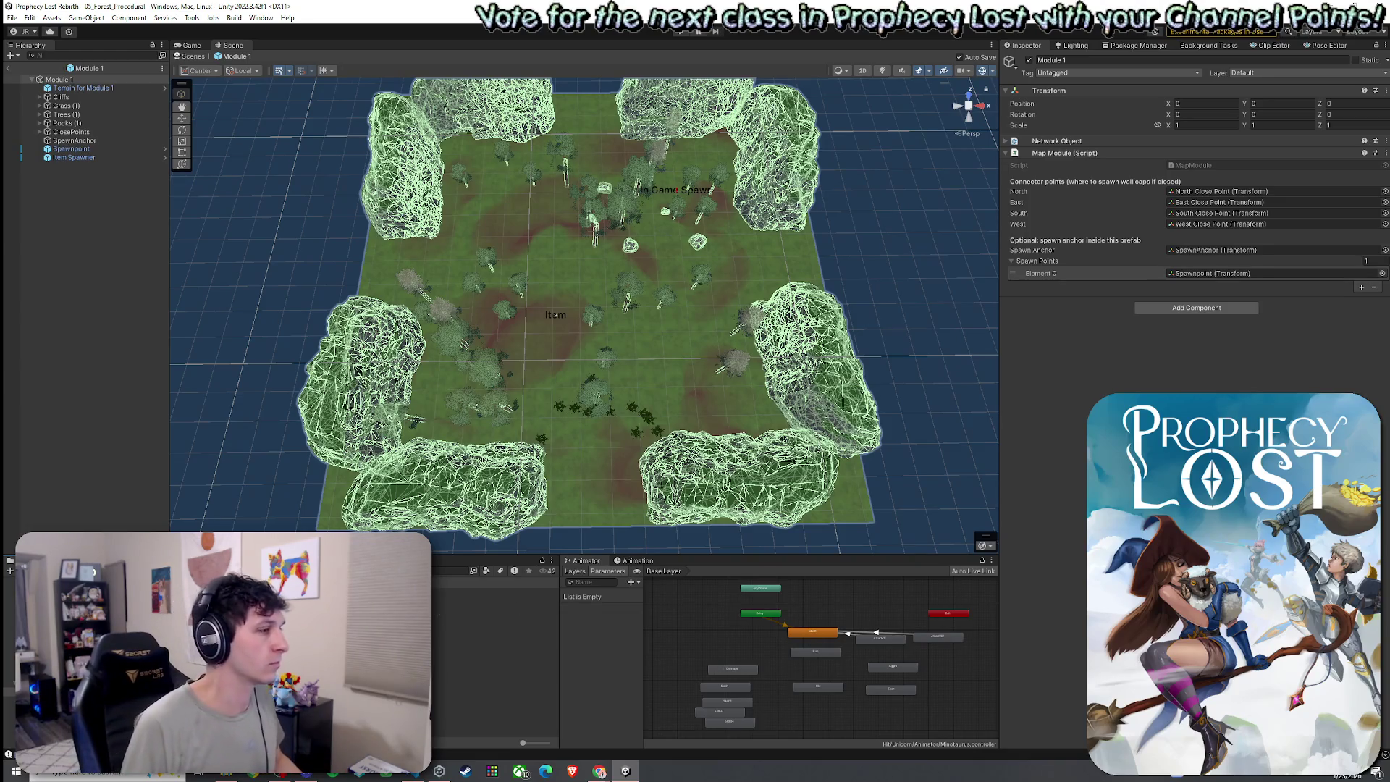
left_click(495, 592)
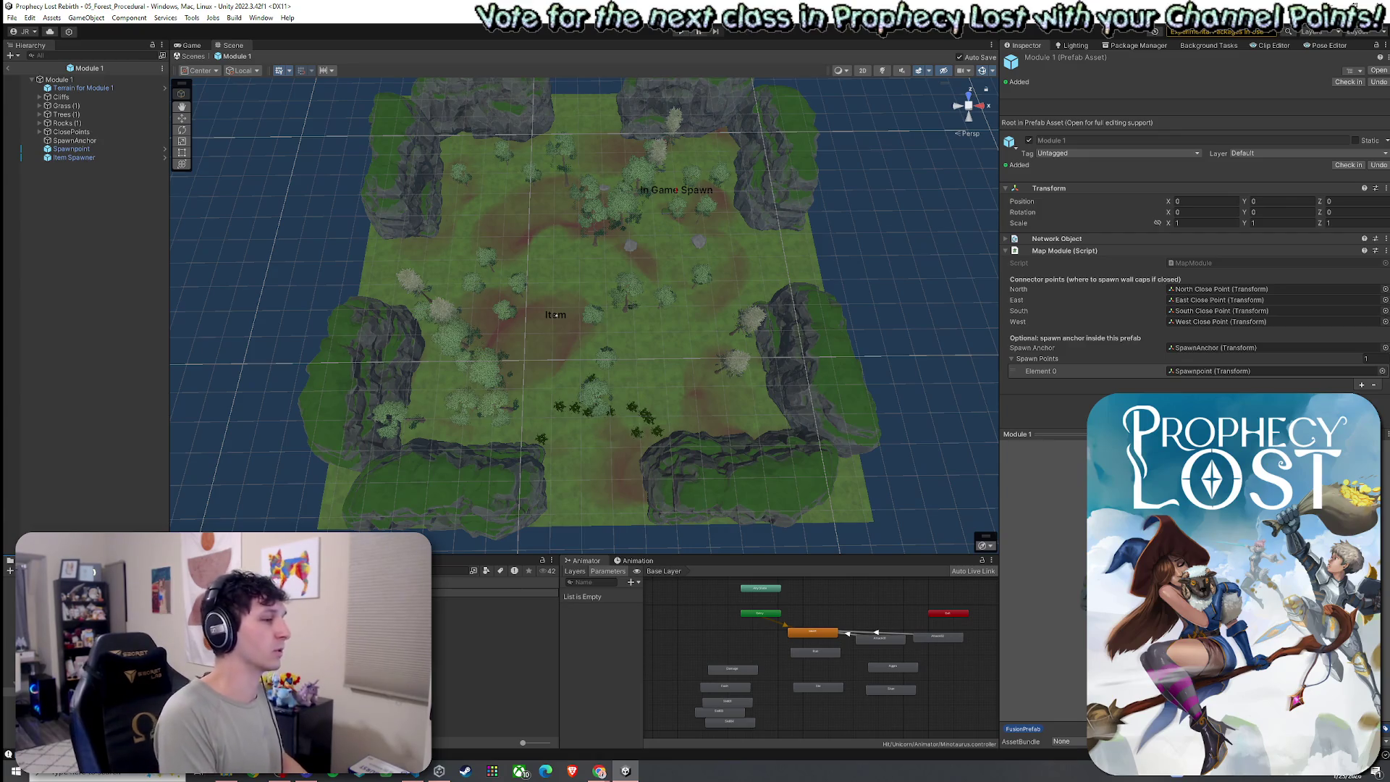
- Open Modules 2 through 6 in turn to review them, ending back on Module 5
double_click(495, 591)
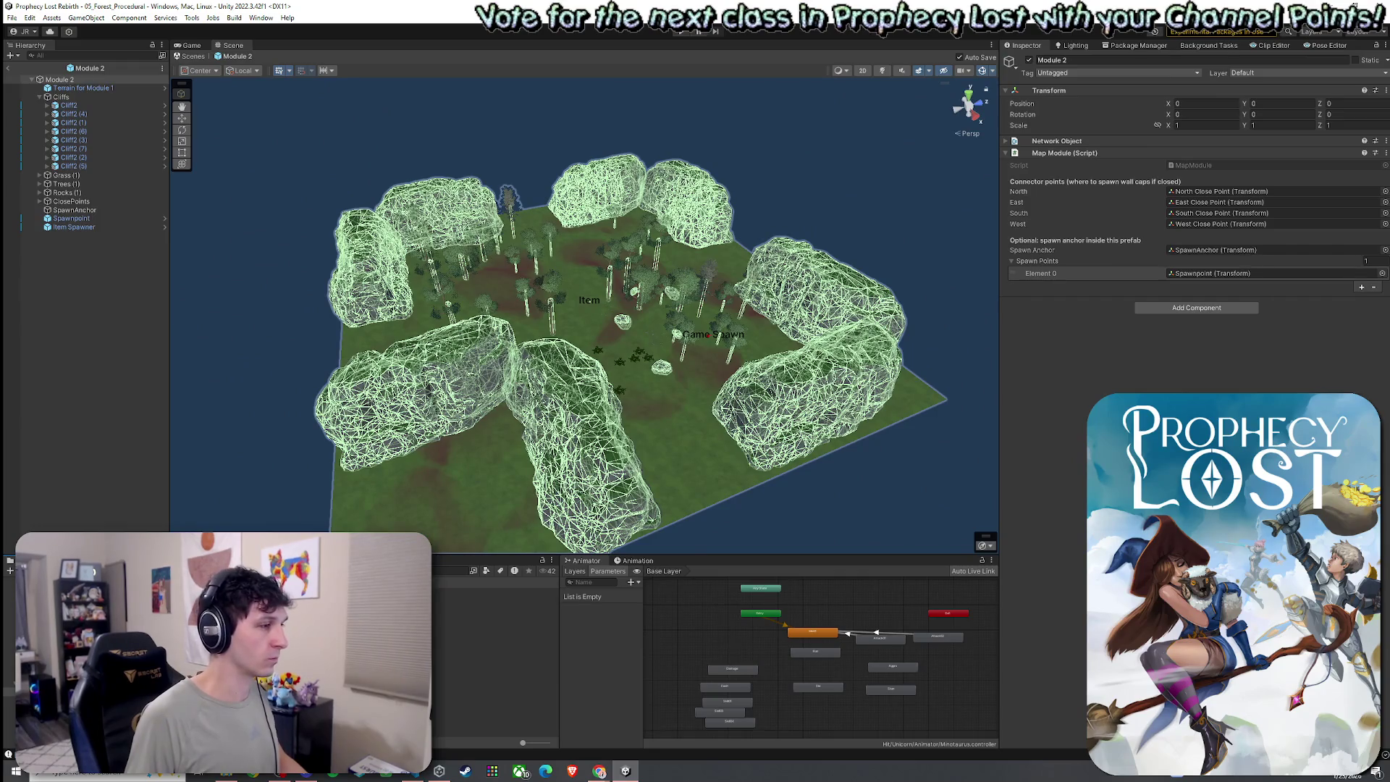
double_click(478, 609)
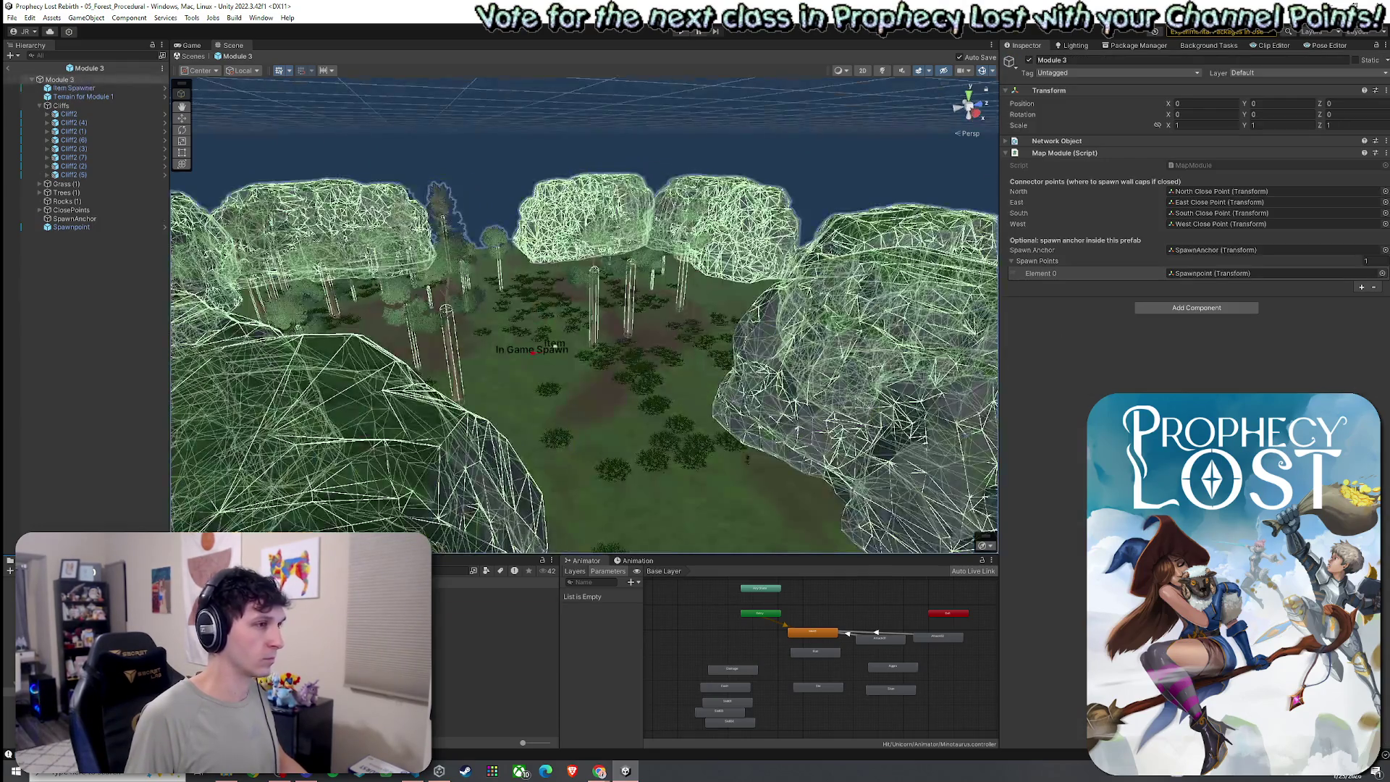
double_click(478, 618)
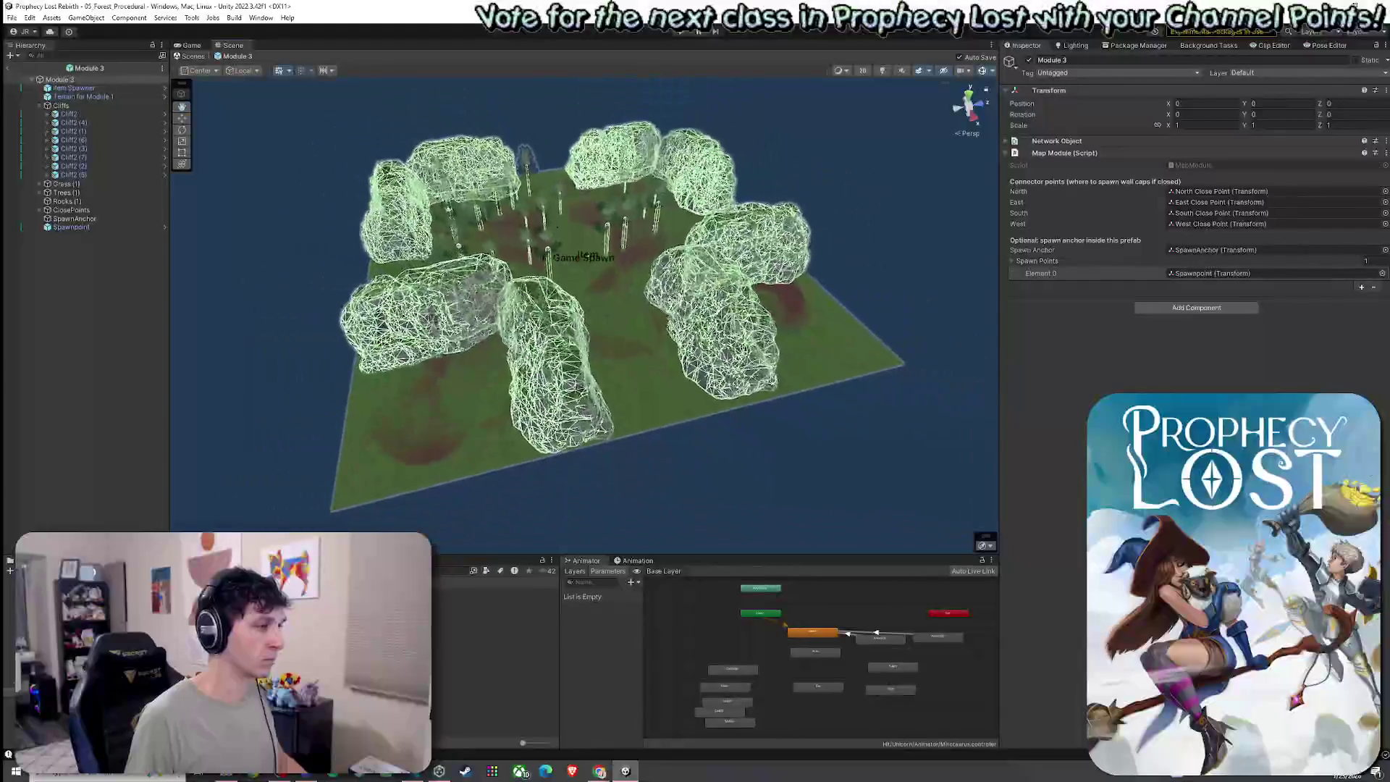
scroll(456, 432, "down", 5)
mouse_move(456, 432)
left_mouse_down()
mouse_move(453, 474)
mouse_move(500, 489)
mouse_move(637, 463)
mouse_move(458, 456)
left_mouse_up()
scroll(458, 456, "up", 3)
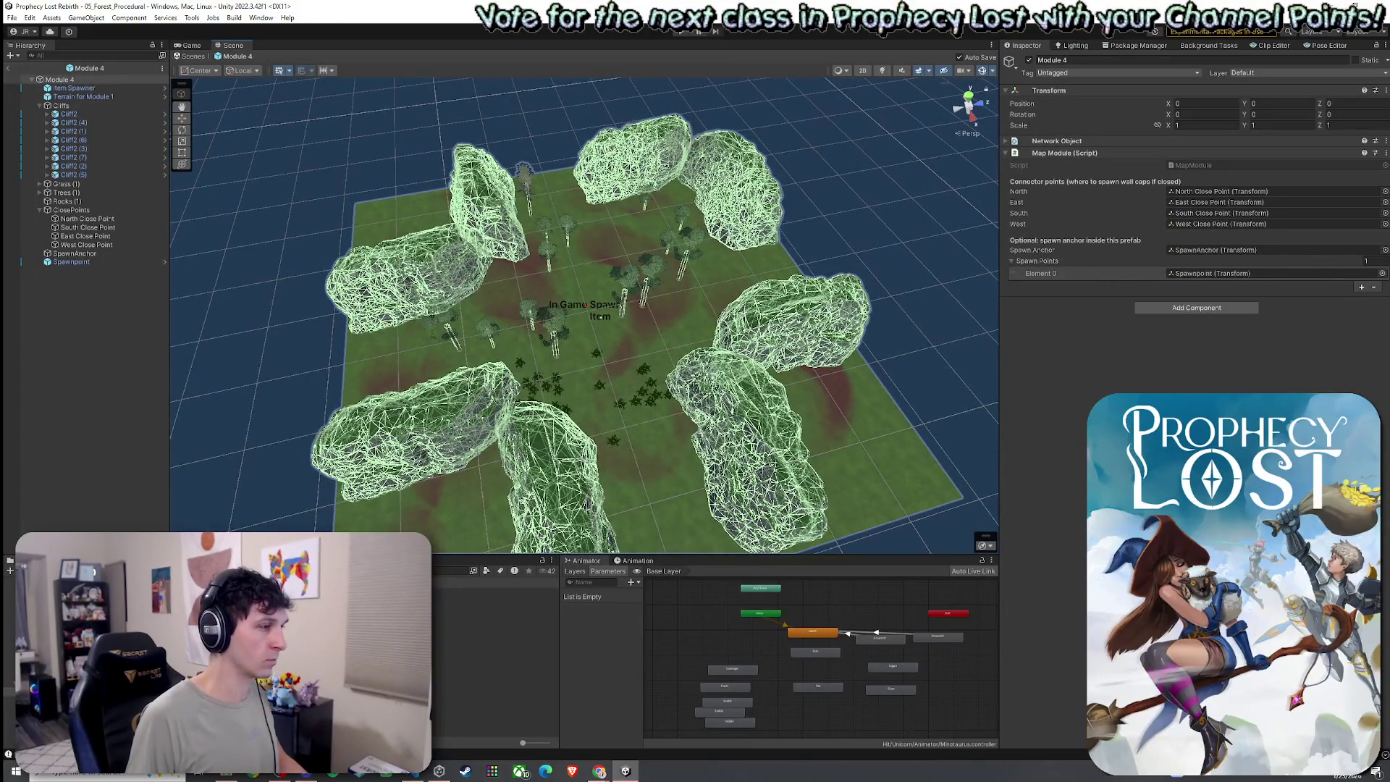
double_click(477, 626)
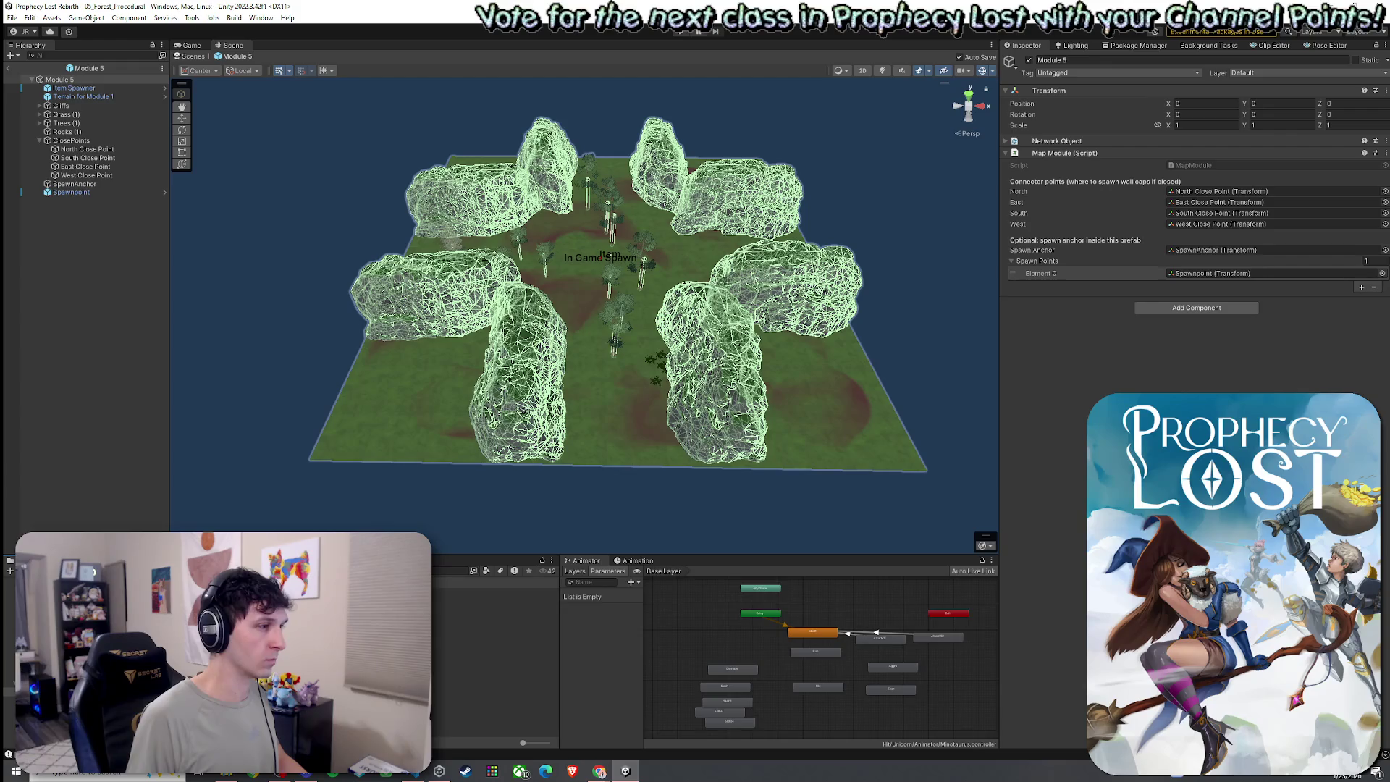
scroll(497, 511, "up", 5)
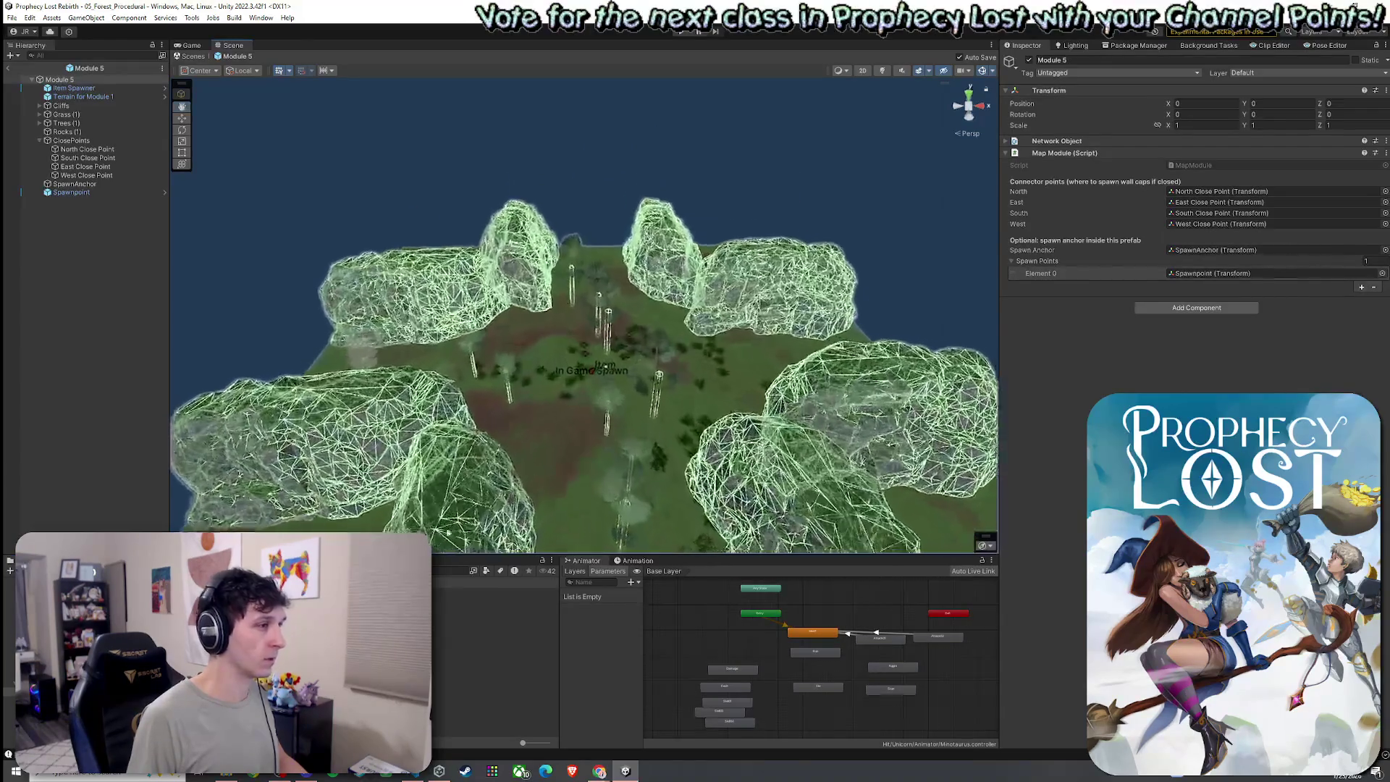
left_click(478, 635)
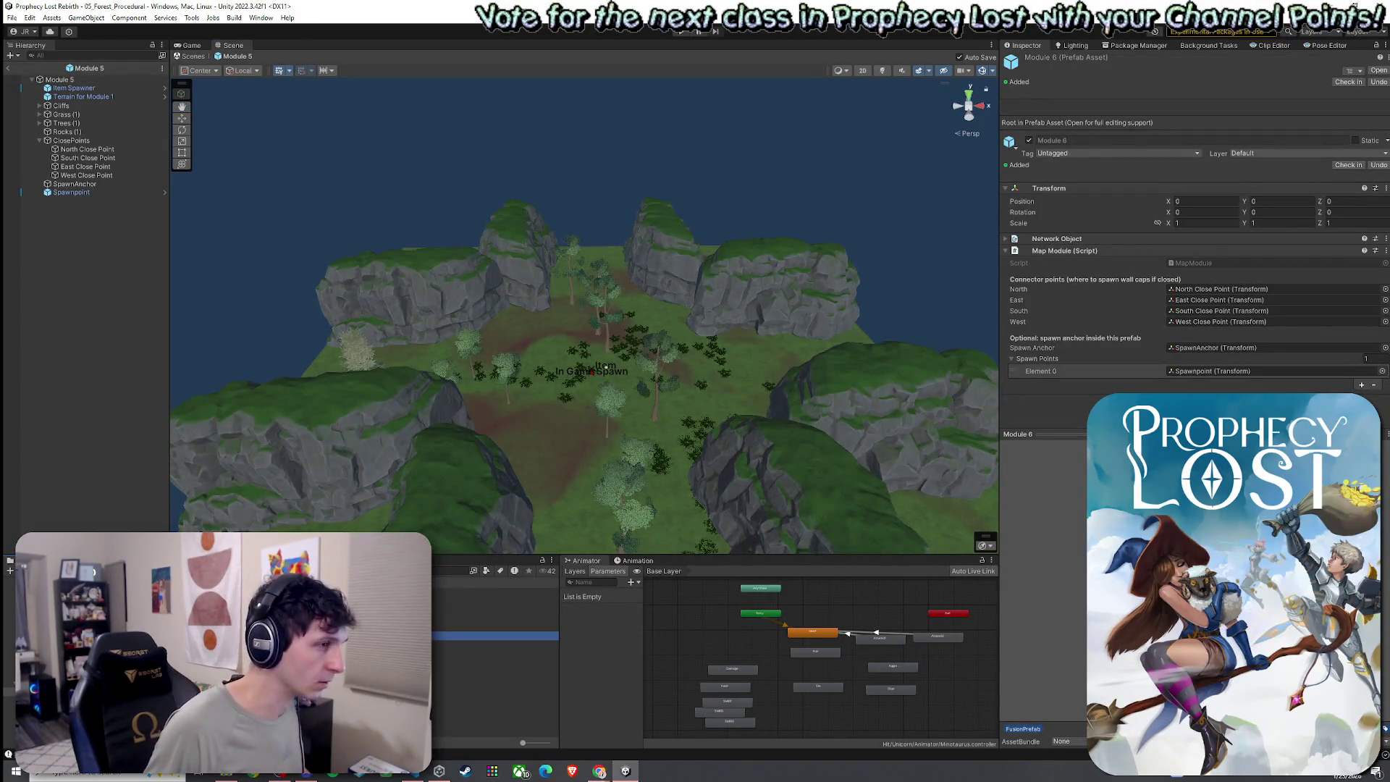
double_click(477, 635)
double_click(477, 627)
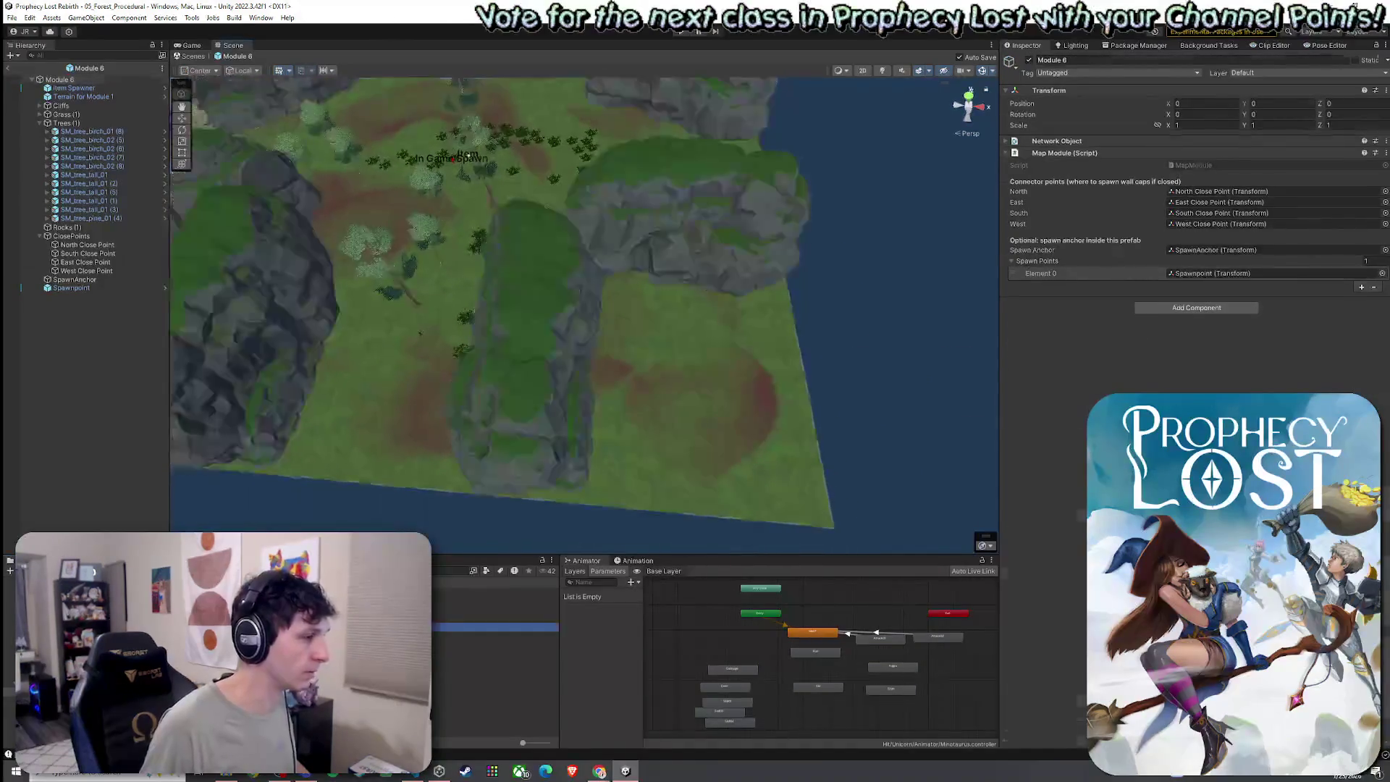
- Rename the Module 5 prefab to Cross Module 2, then open Module 2
left_click(477, 626)
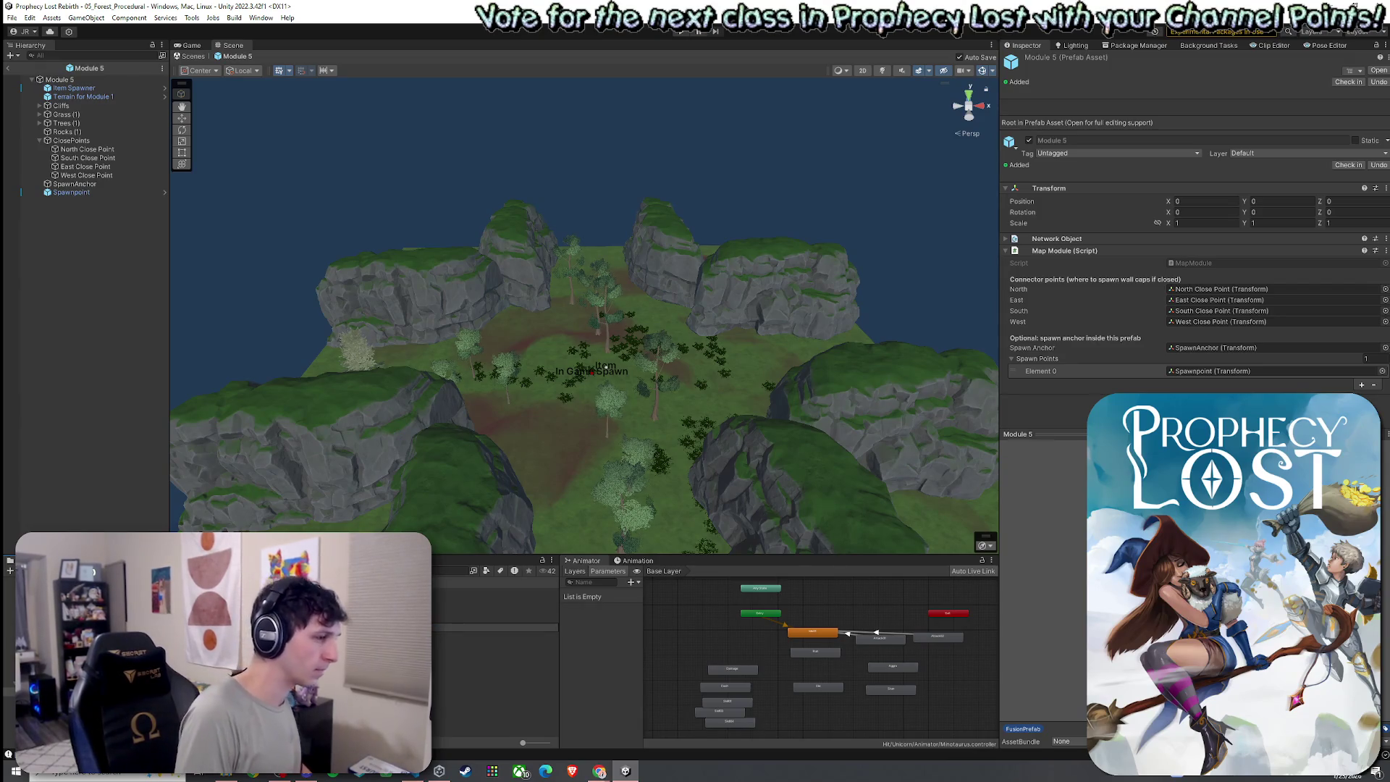
key("Return")
mouse_move(280, 456)
left_mouse_down()
mouse_move(363, 473)
mouse_move(372, 459)
mouse_move(513, 453)
left_mouse_up()
scroll(514, 453, "up", 4)
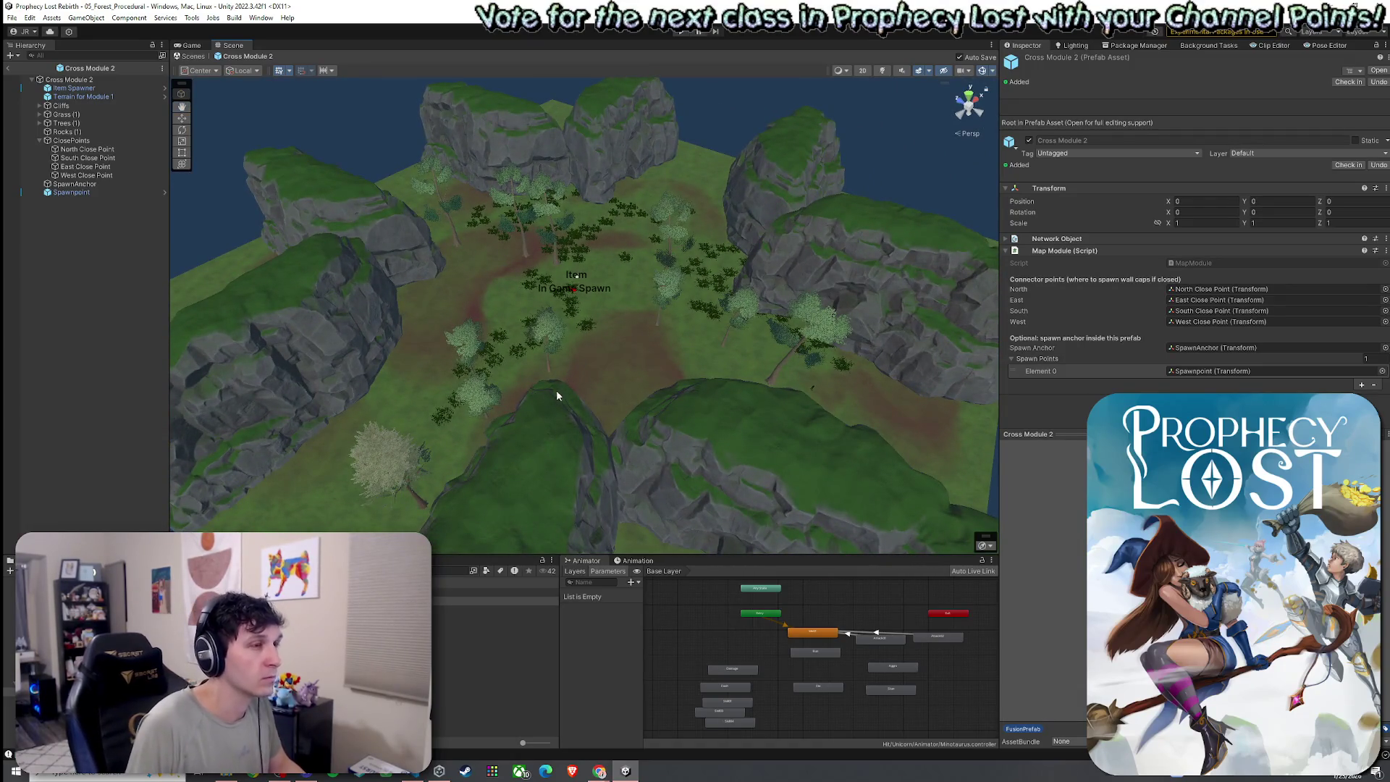
double_click(499, 610)
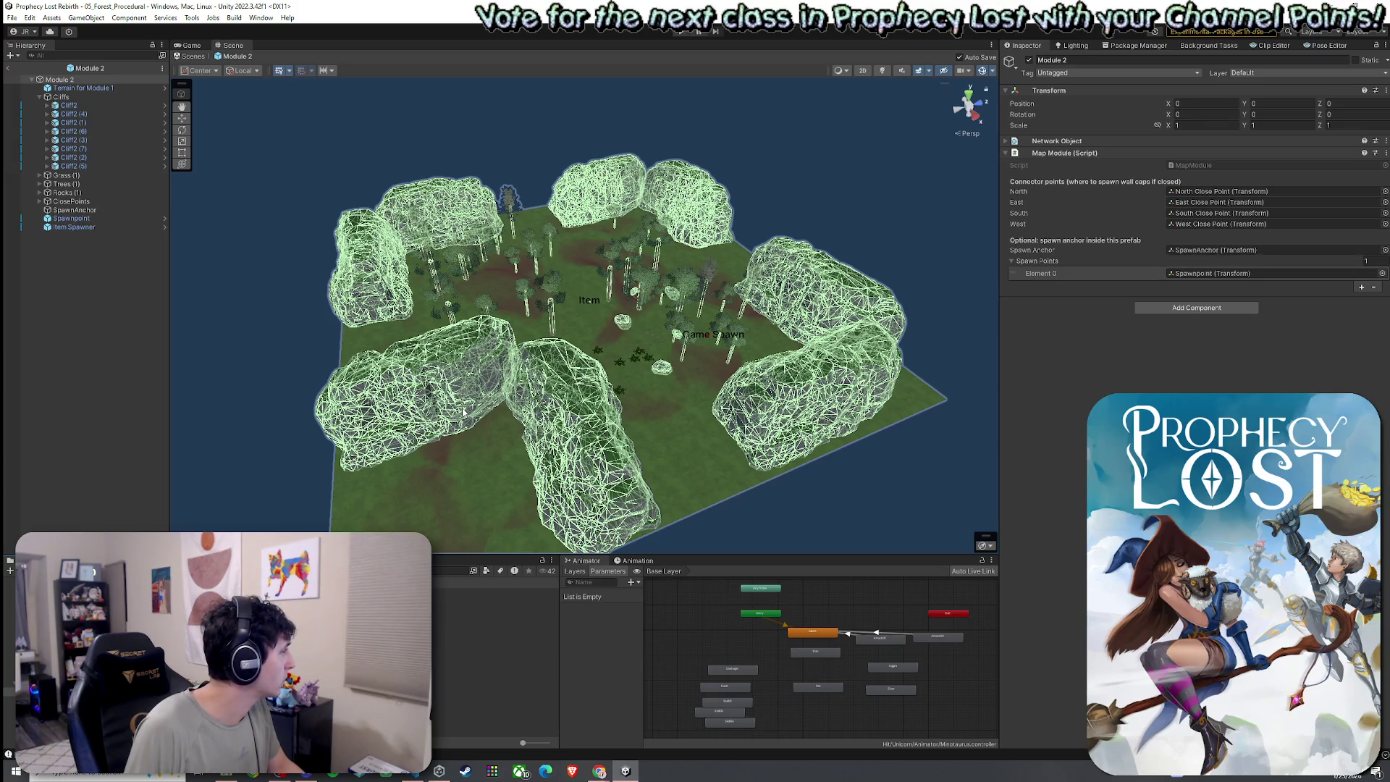
- Duplicate Cliff2 (3) into Cliff2 (8), move it into the front gap at the terrain's lower edge, and save
mouse_move(515, 448)
left_mouse_down()
mouse_move(515, 391)
mouse_move(515, 493)
mouse_move(489, 492)
mouse_move(550, 470)
mouse_move(644, 492)
mouse_move(704, 478)
mouse_move(470, 452)
left_mouse_up()
left_click(470, 452)
key("ctrl+d")
key("w")
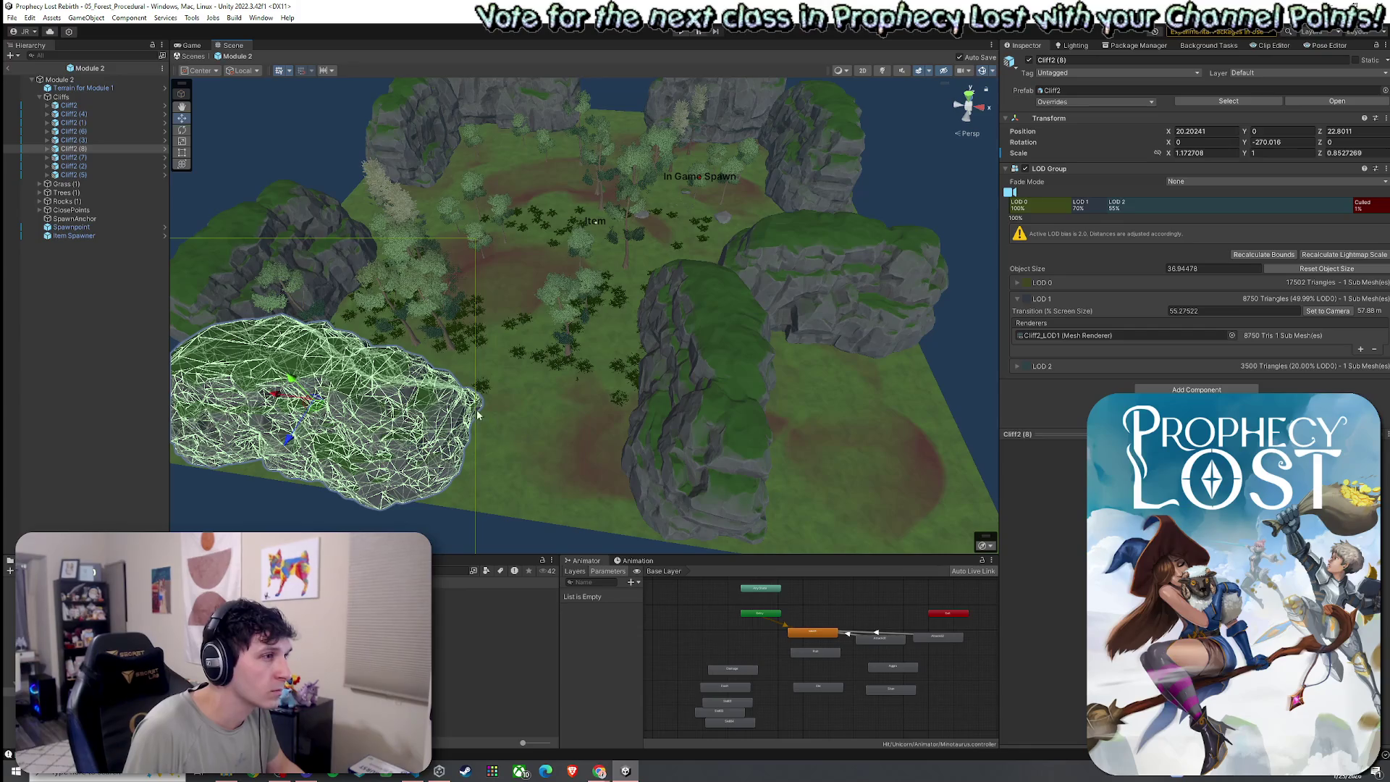
mouse_move(318, 407)
left_mouse_down()
mouse_move(542, 435)
mouse_move(533, 450)
mouse_move(559, 441)
left_mouse_up()
key("ctrl+s")
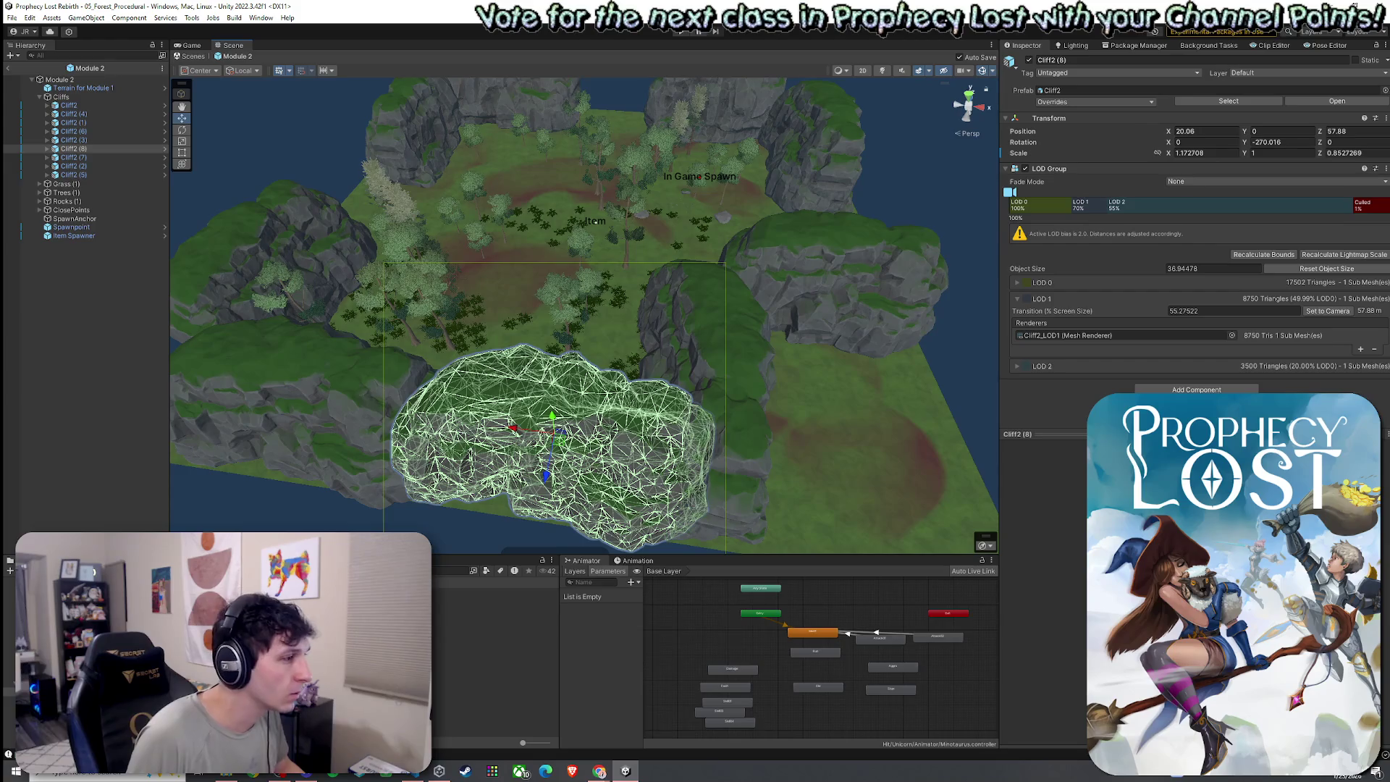
left_click(492, 609)
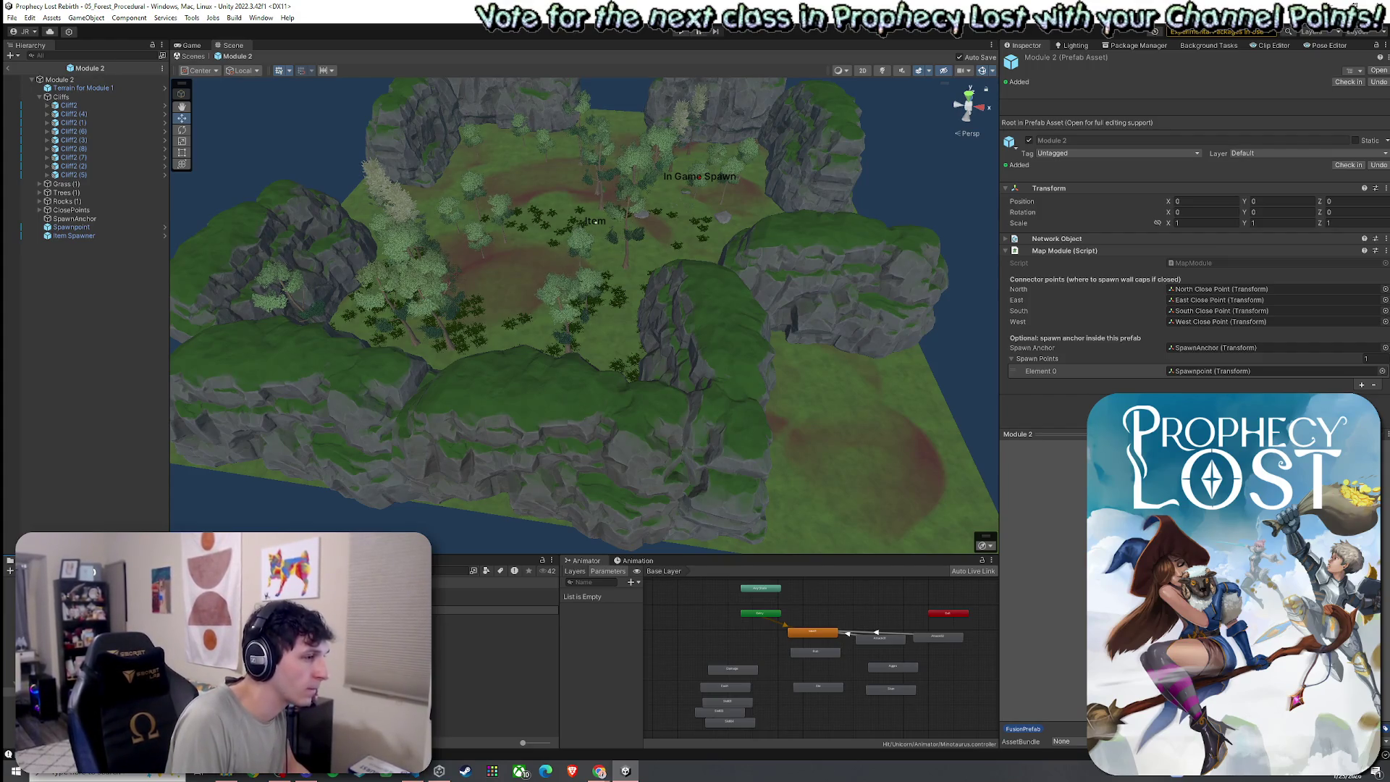
- Open the Module 3 prefab and zoom in on its terrain
double_click(492, 643)
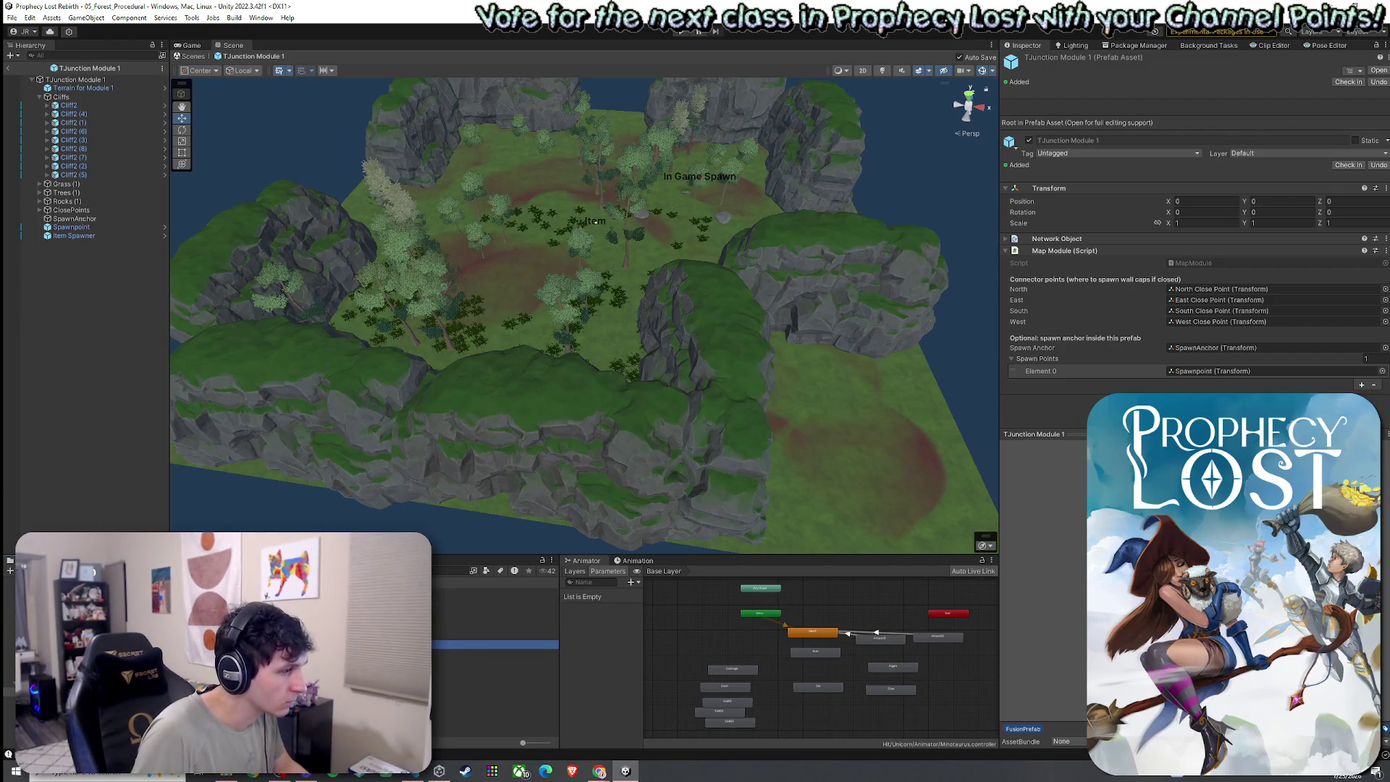
left_click(492, 609)
double_click(493, 608)
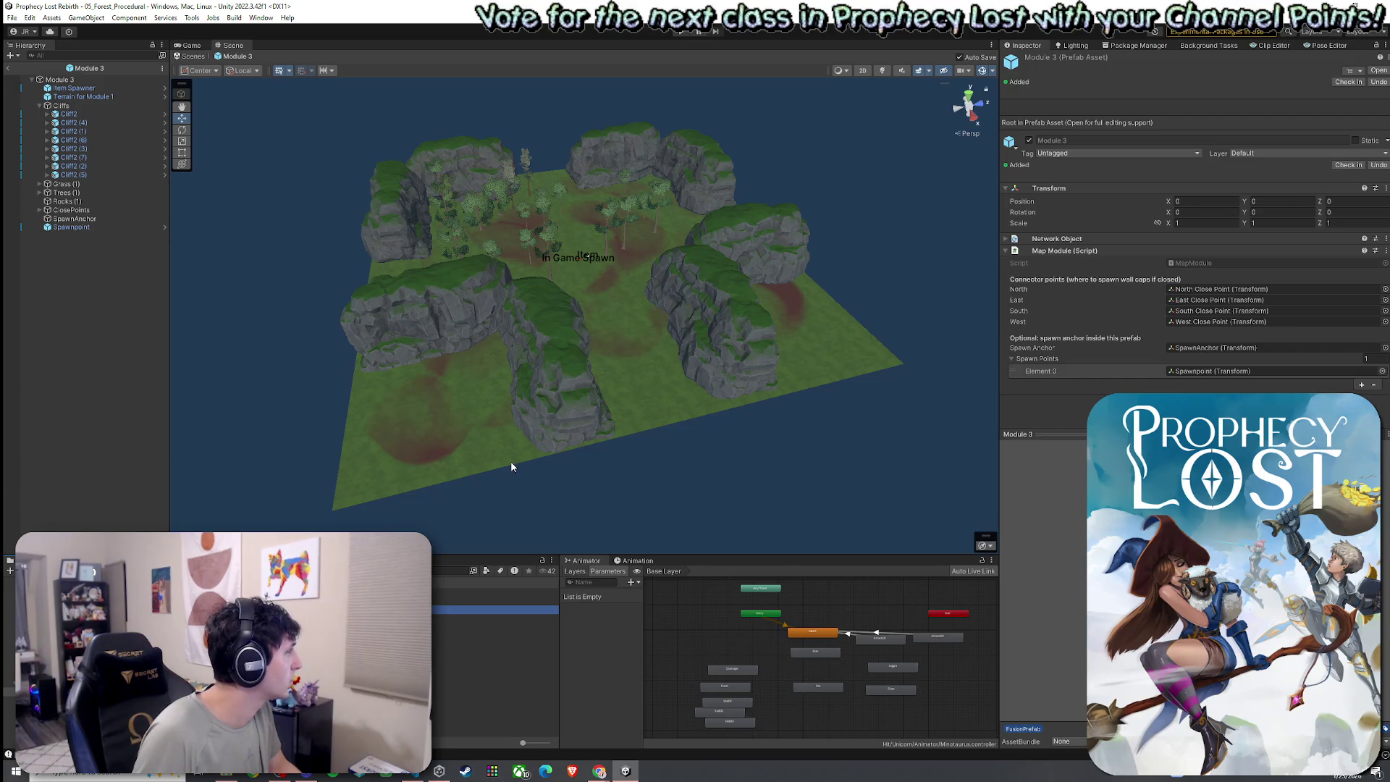
mouse_move(515, 478)
left_mouse_down()
mouse_move(623, 411)
mouse_move(679, 436)
left_mouse_up()
- Duplicate cliff Cliff2 (5), then move and rotate the copy leftward across the terrain
left_click(679, 438)
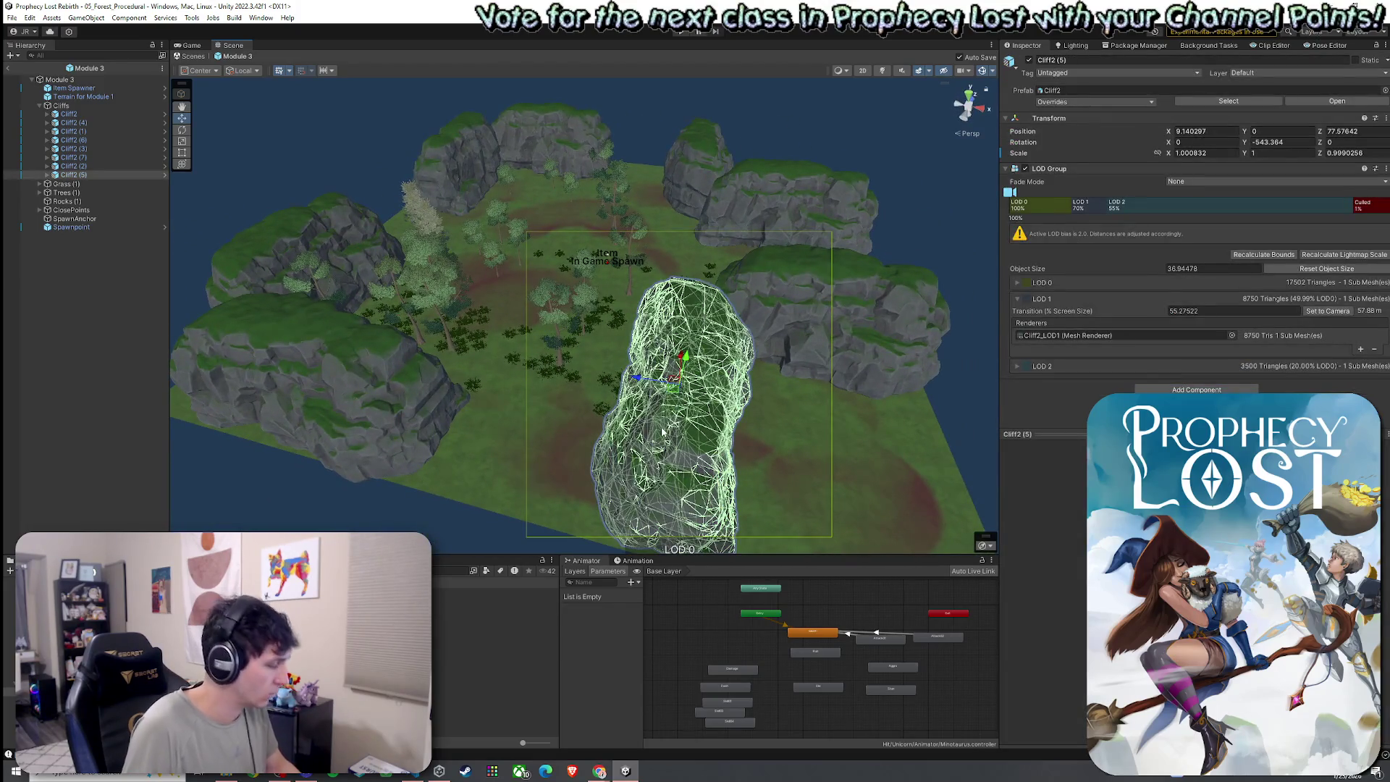
key("ctrl+d")
mouse_move(673, 378)
left_mouse_down()
mouse_move(553, 377)
mouse_move(701, 405)
left_mouse_up()
key("e")
key("w")
left_click_drag(559, 381, 544, 379)
- Duplicate central cliff Cliff2 (7), place the copy in the gap near the rear cliffs, and save
left_click_drag(660, 389, 469, 388)
scroll(469, 389, "down", 5)
left_click(654, 388)
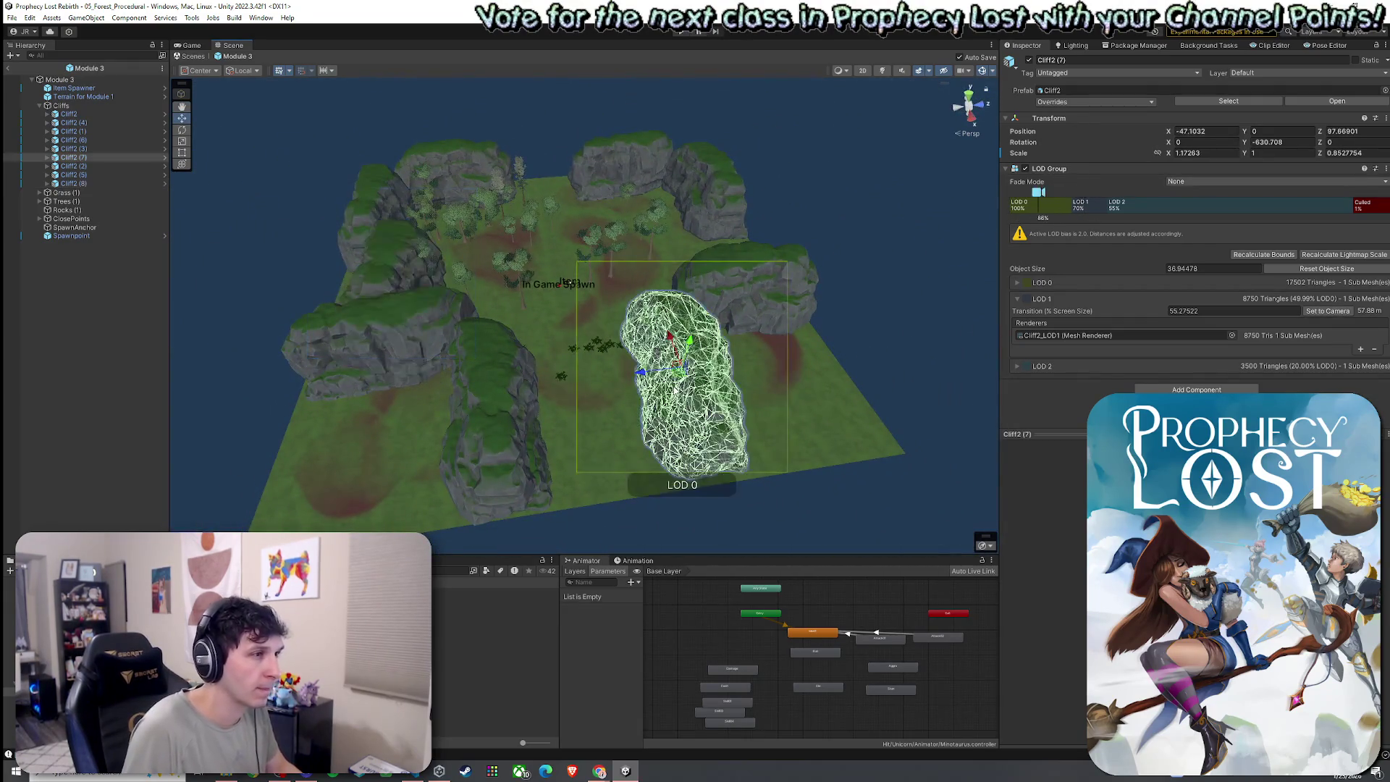
key("ctrl+d")
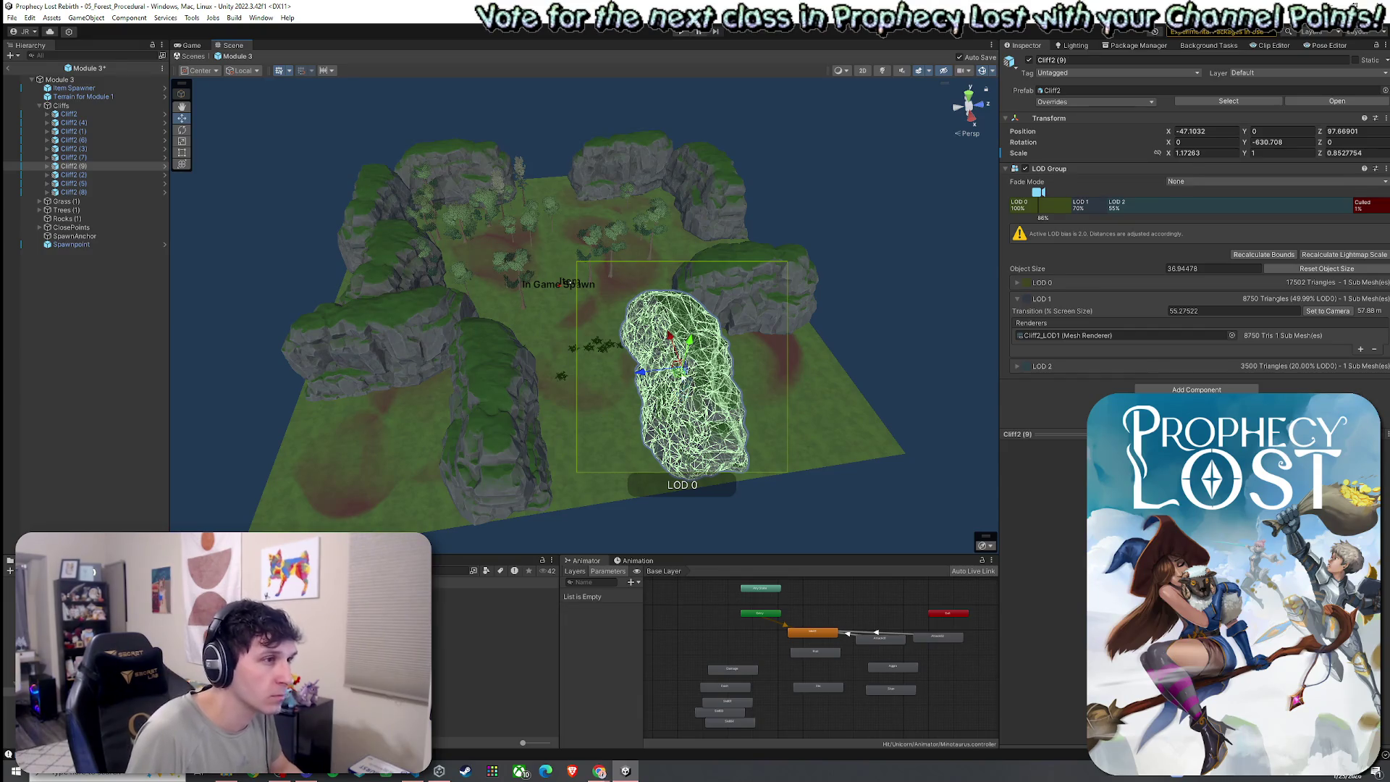
mouse_move(679, 369)
left_mouse_down()
mouse_move(569, 358)
mouse_move(637, 382)
mouse_move(699, 380)
left_mouse_up()
key("e")
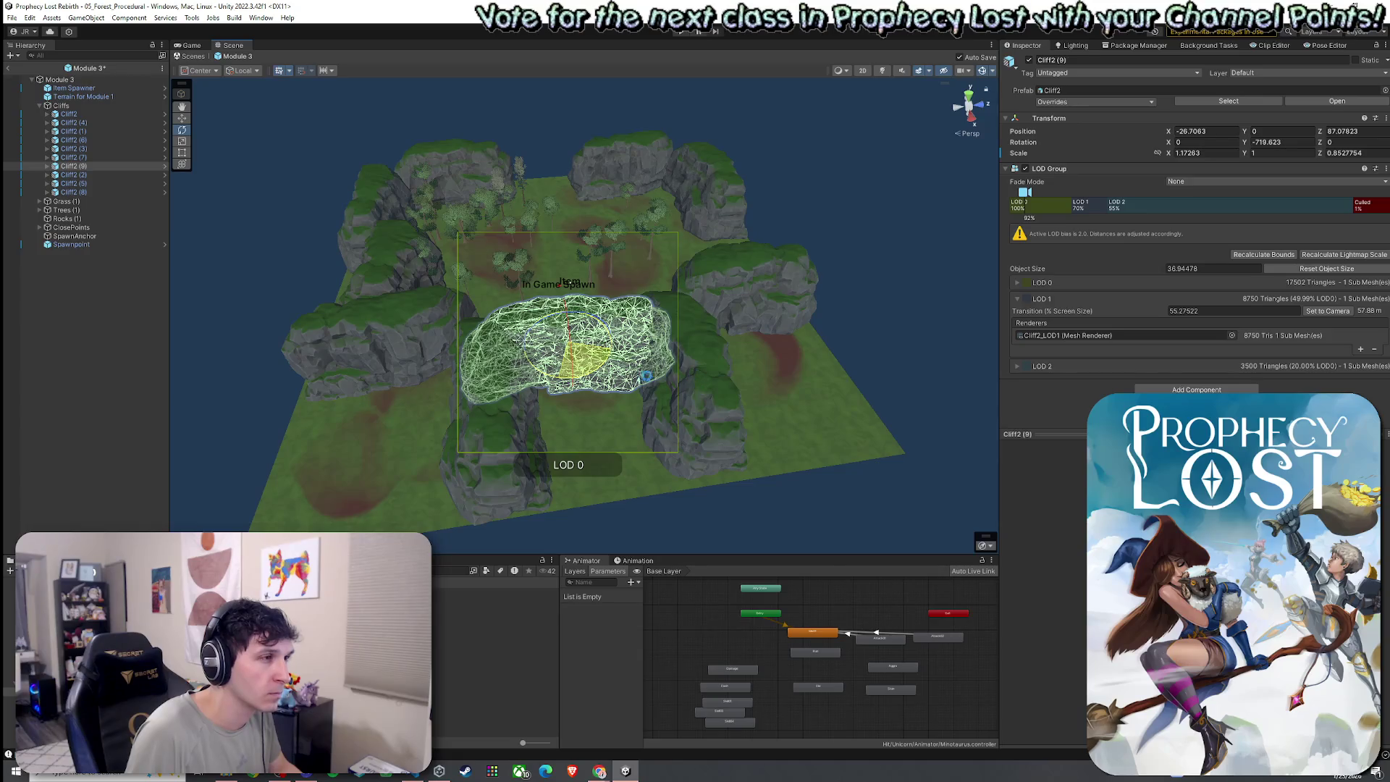
key("ctrl+s")
key("w")
mouse_move(563, 343)
left_mouse_down()
mouse_move(575, 307)
mouse_move(582, 317)
left_mouse_up()
key("ctrl+s")
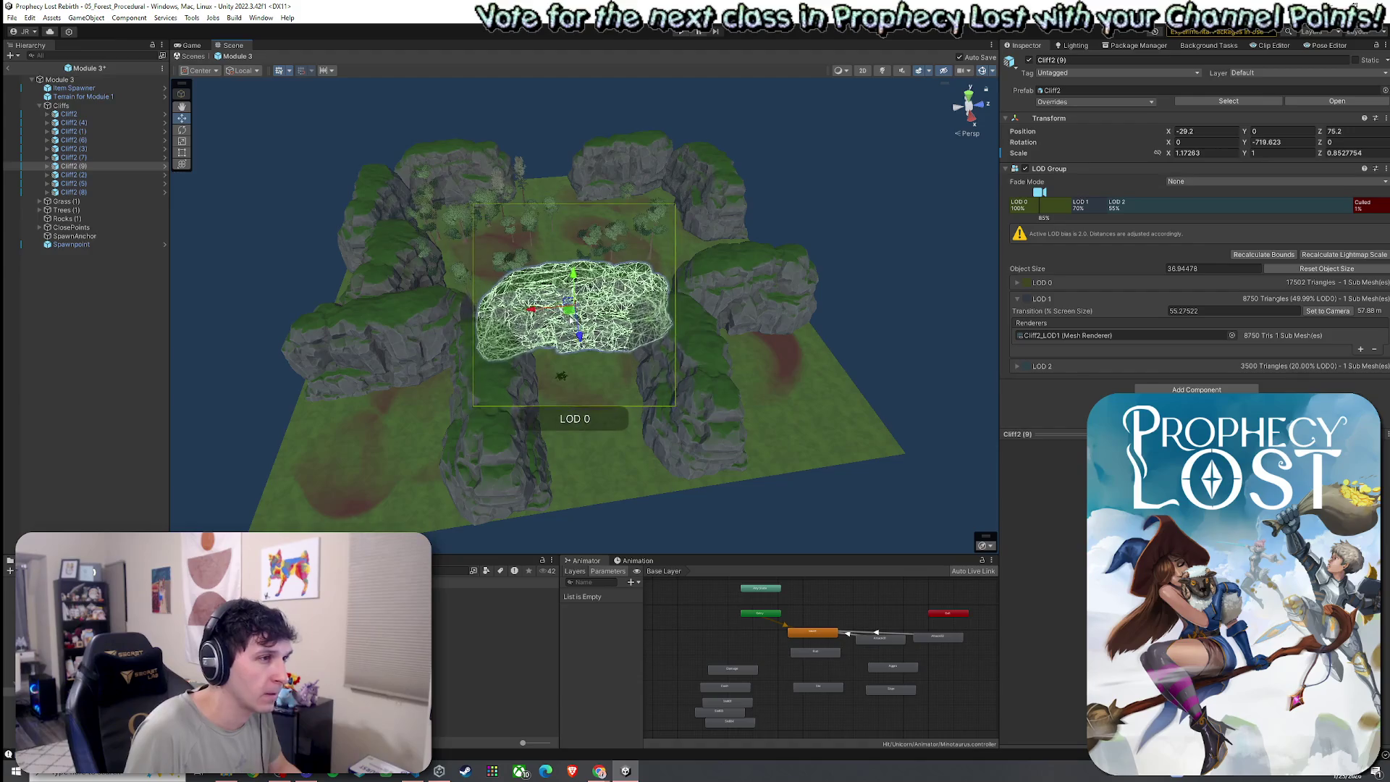
- Turn Cliff2 (7) sideways and stretch it taller
left_click(702, 402)
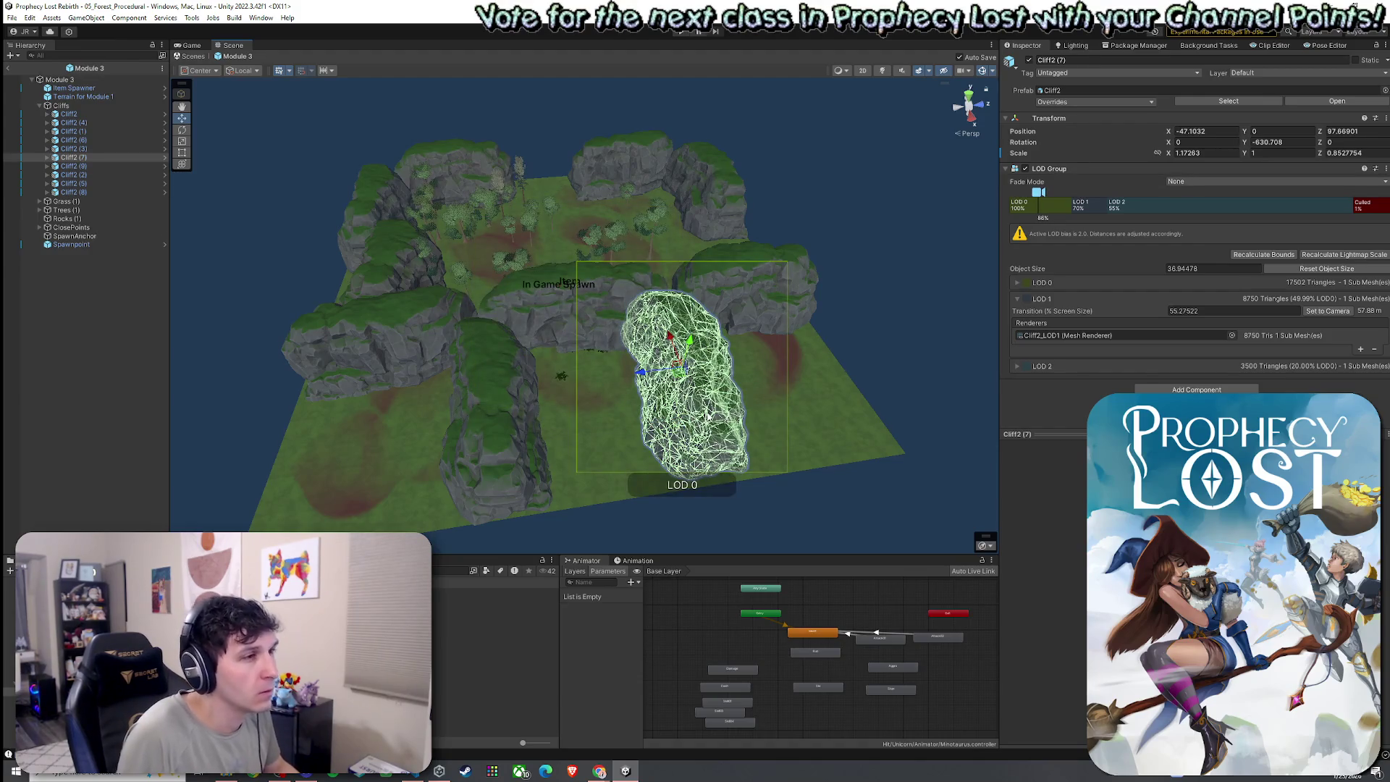
key("e")
mouse_move(664, 383)
left_mouse_down()
mouse_move(799, 400)
mouse_move(693, 382)
left_mouse_up()
key("ctrl+s")
key("w")
key("r")
left_click_drag(688, 318, 688, 308)
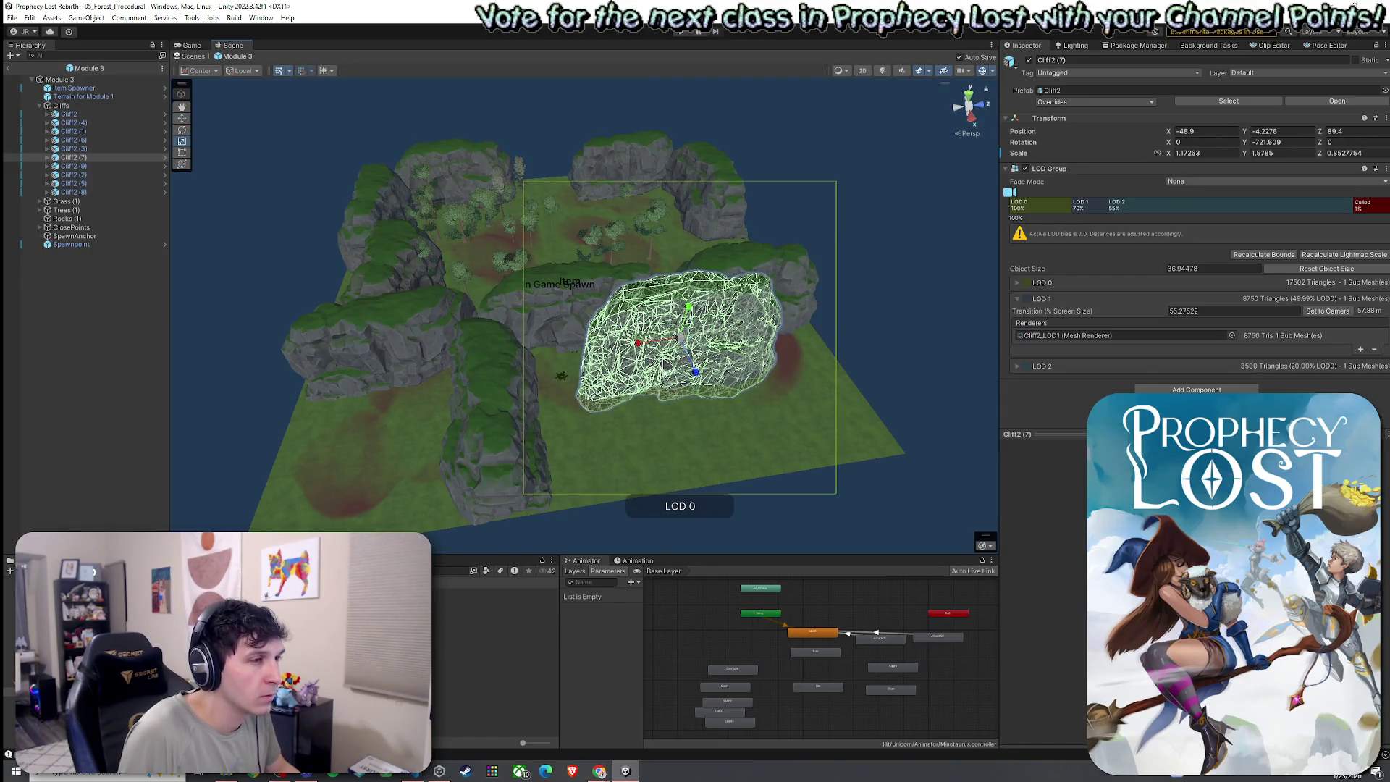
- Rotate Cliff2 (6) to lie flat and stretch it taller
left_click(526, 411)
key("e")
left_click_drag(536, 406, 623, 401)
key("r")
mouse_move(479, 372)
left_mouse_down()
mouse_move(499, 399)
mouse_move(484, 434)
left_mouse_up()
- Frame the terrain and orbit around it to review the enclosed clearing
left_click(753, 400)
key("f")
mouse_move(682, 413)
left_mouse_down()
mouse_move(164, 331)
mouse_move(340, 334)
mouse_move(697, 384)
mouse_move(832, 434)
mouse_move(807, 459)
mouse_move(797, 437)
mouse_move(659, 364)
mouse_move(24, 316)
mouse_move(108, 290)
mouse_move(397, 326)
mouse_move(534, 394)
mouse_move(670, 413)
mouse_move(701, 433)
mouse_move(809, 418)
left_mouse_up()
scroll(611, 404, "up", 3)
- Rename the Module 3 prefab asset to 'Corner Module 1'
key("f")
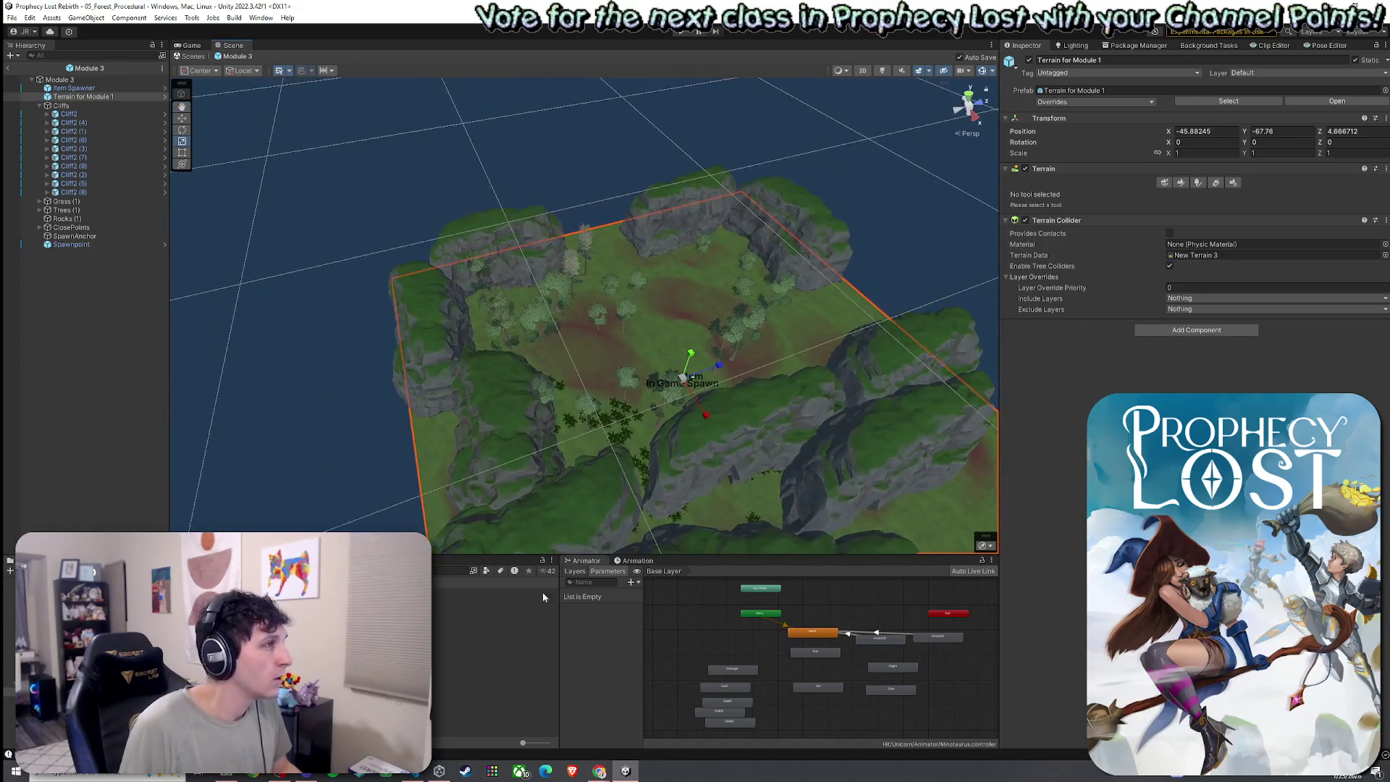
left_click(496, 609)
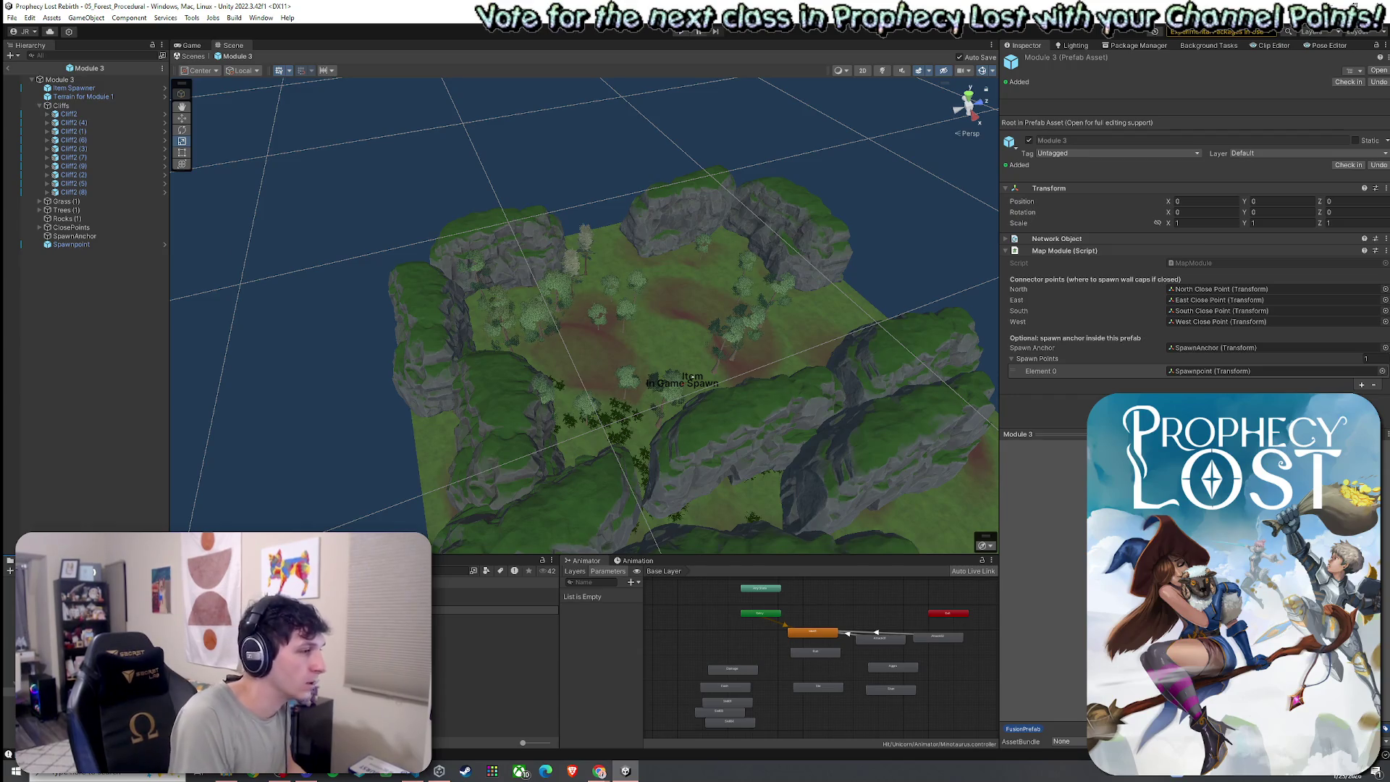
key("Return")
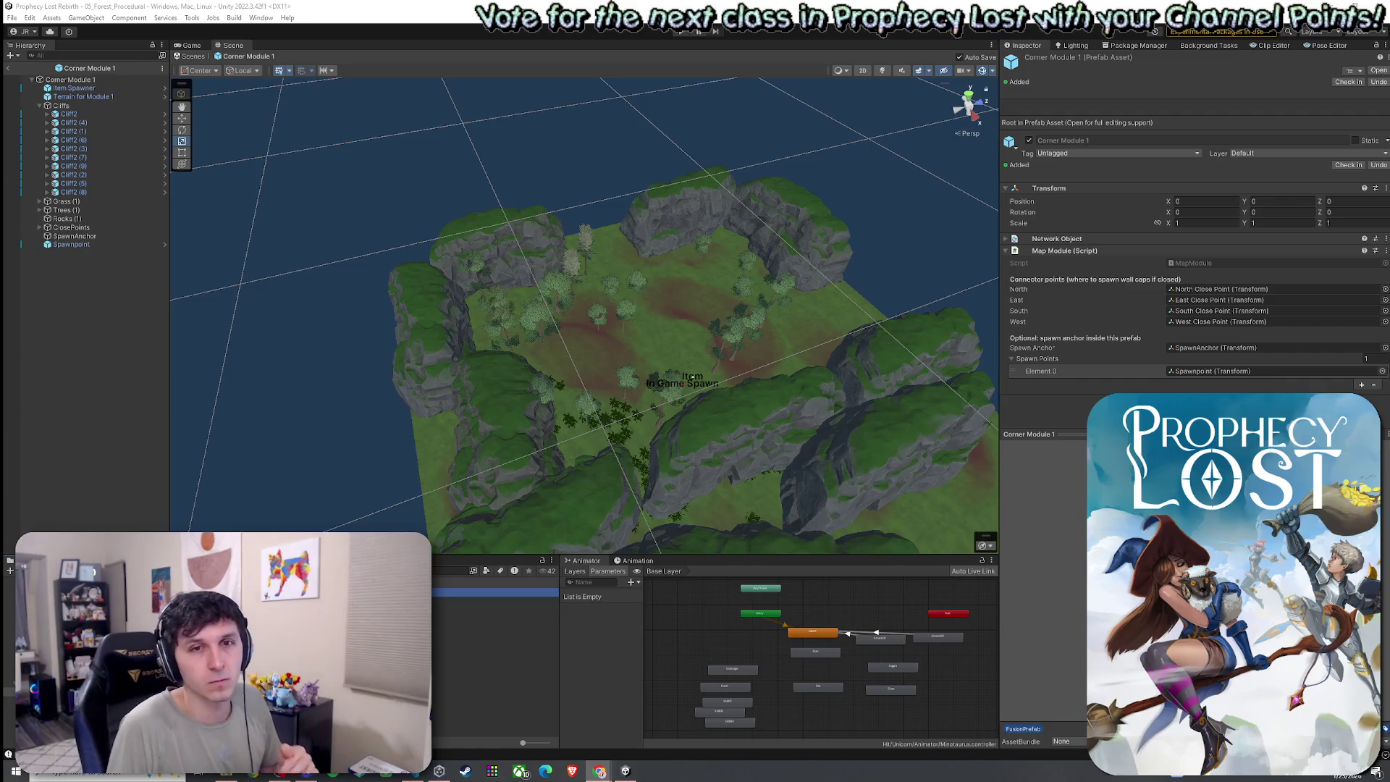
left_click(67, 34)
left_click(140, 264)
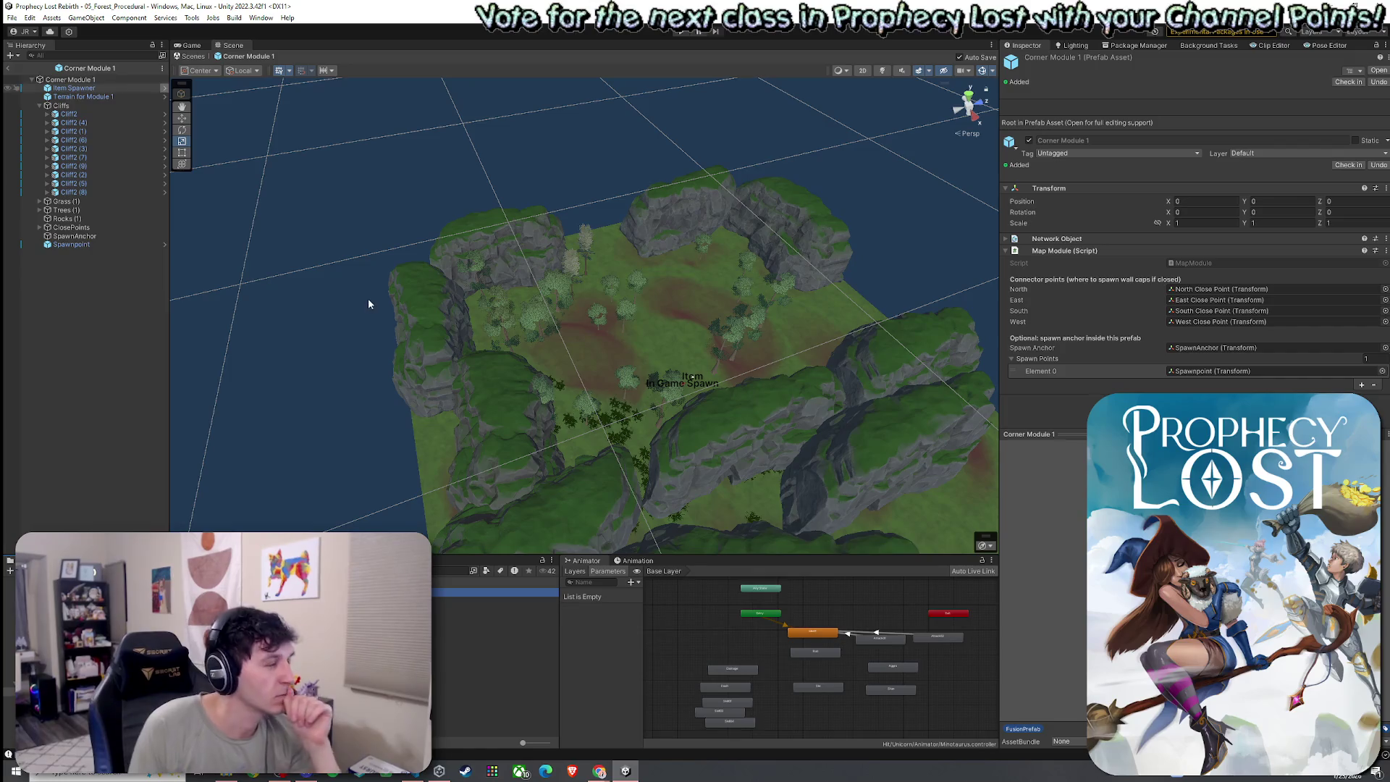
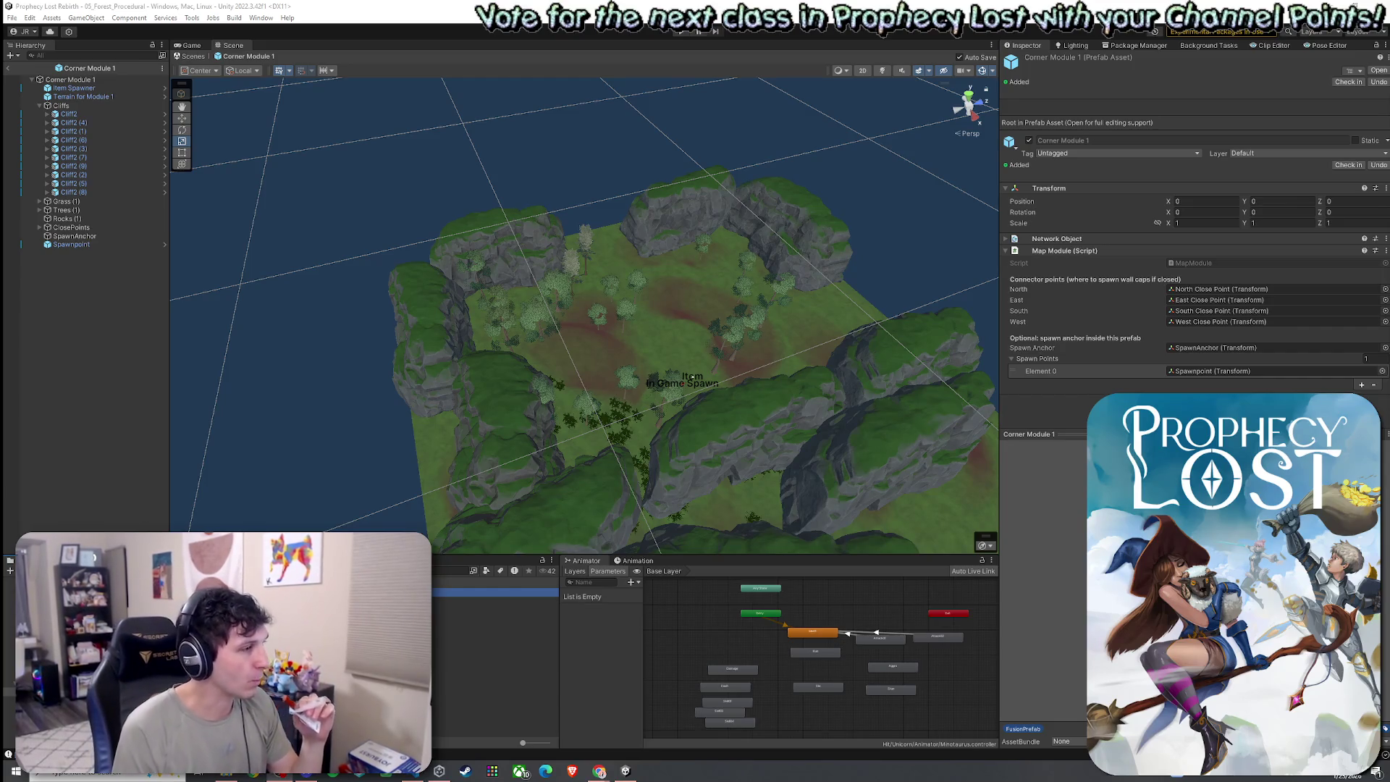
- Look over the TJunction Module 1 prefab, then select Cliff2 (8) and orbit around the terrain
left_click(496, 601)
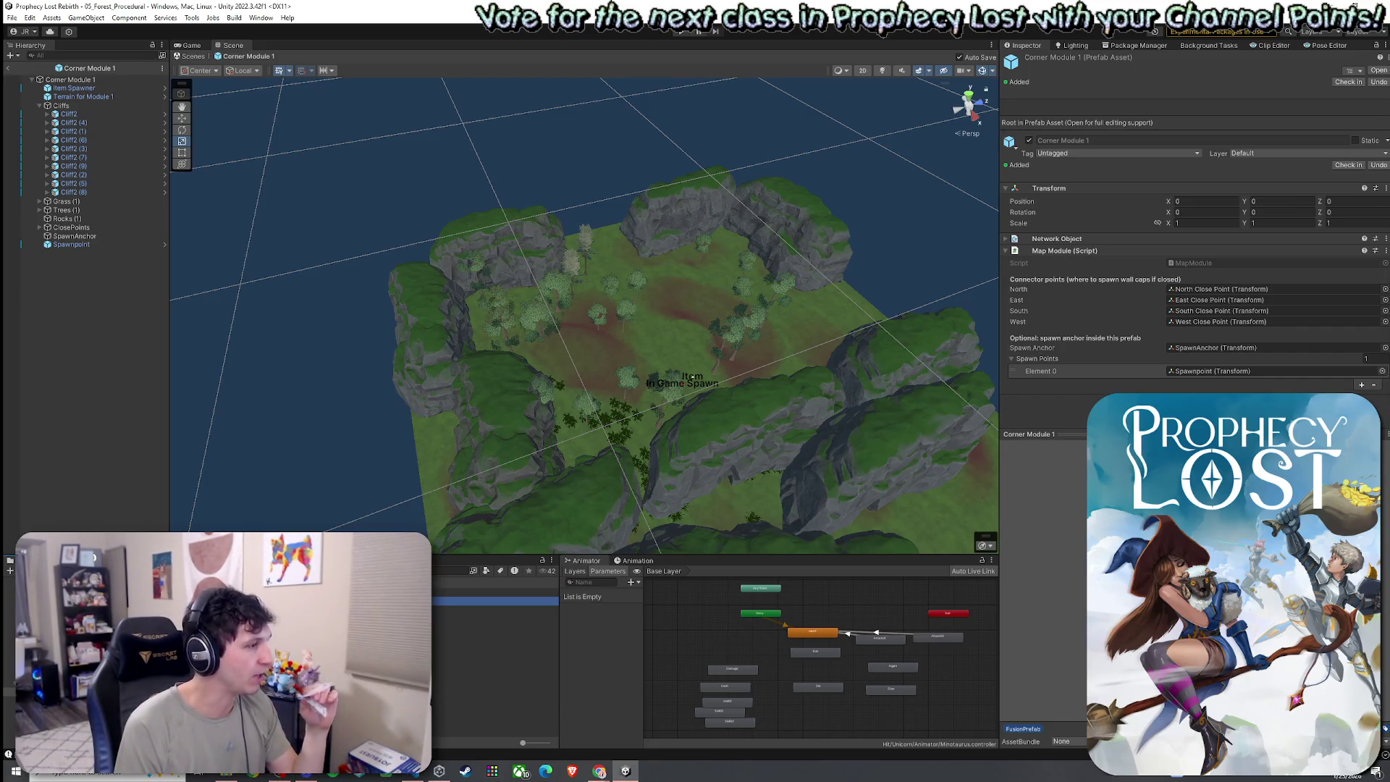
left_click(496, 644)
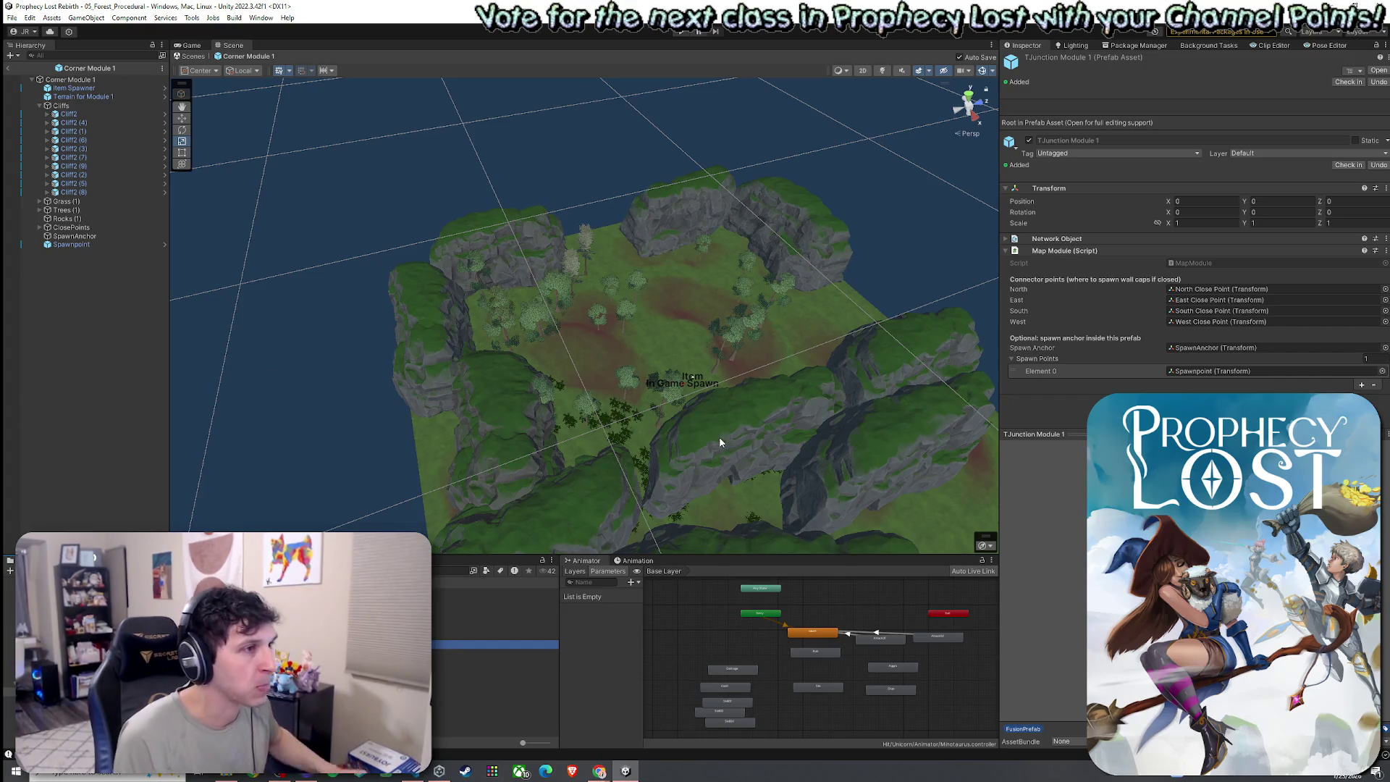
left_click(513, 436)
left_click_drag(579, 435, 732, 465)
- Remove the tall Cliff2 (9) rock from Corner Module 1
left_click(685, 319)
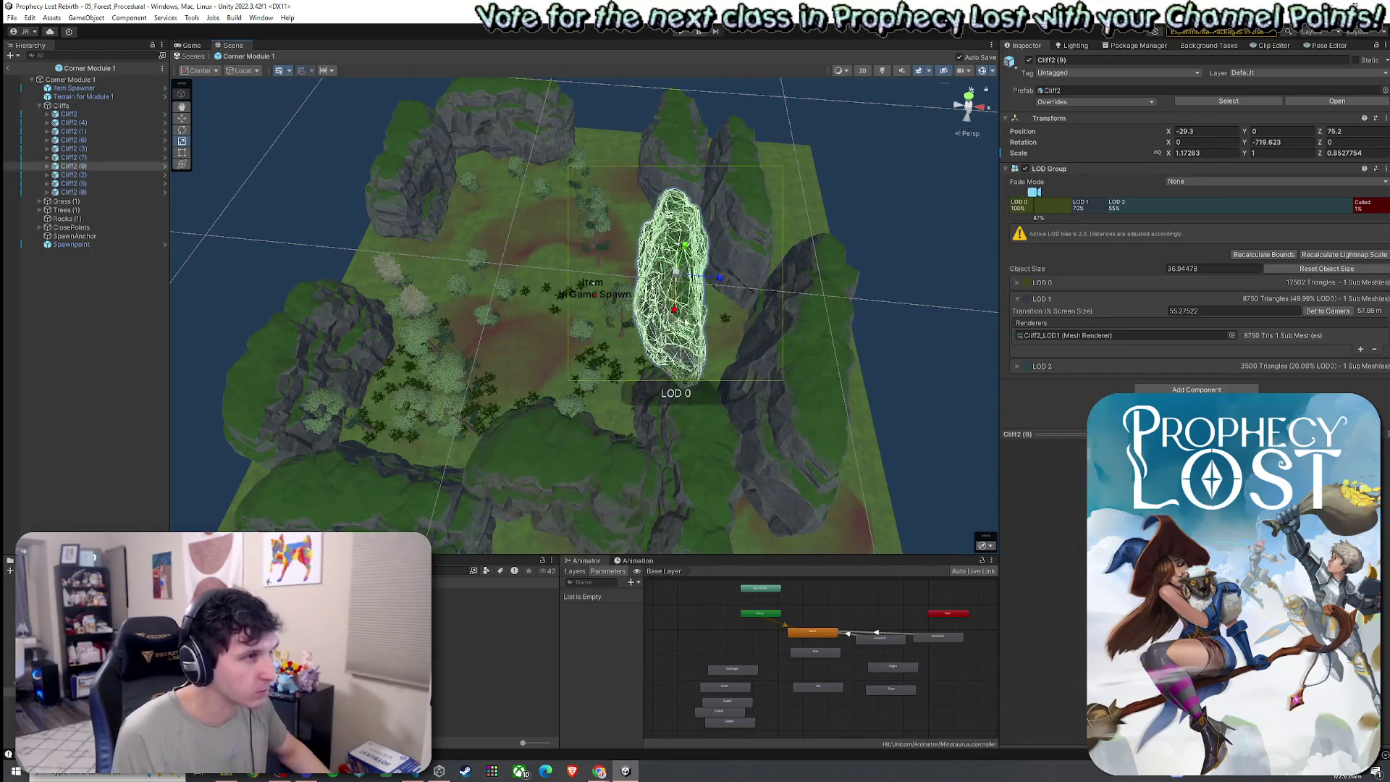
left_click(605, 464)
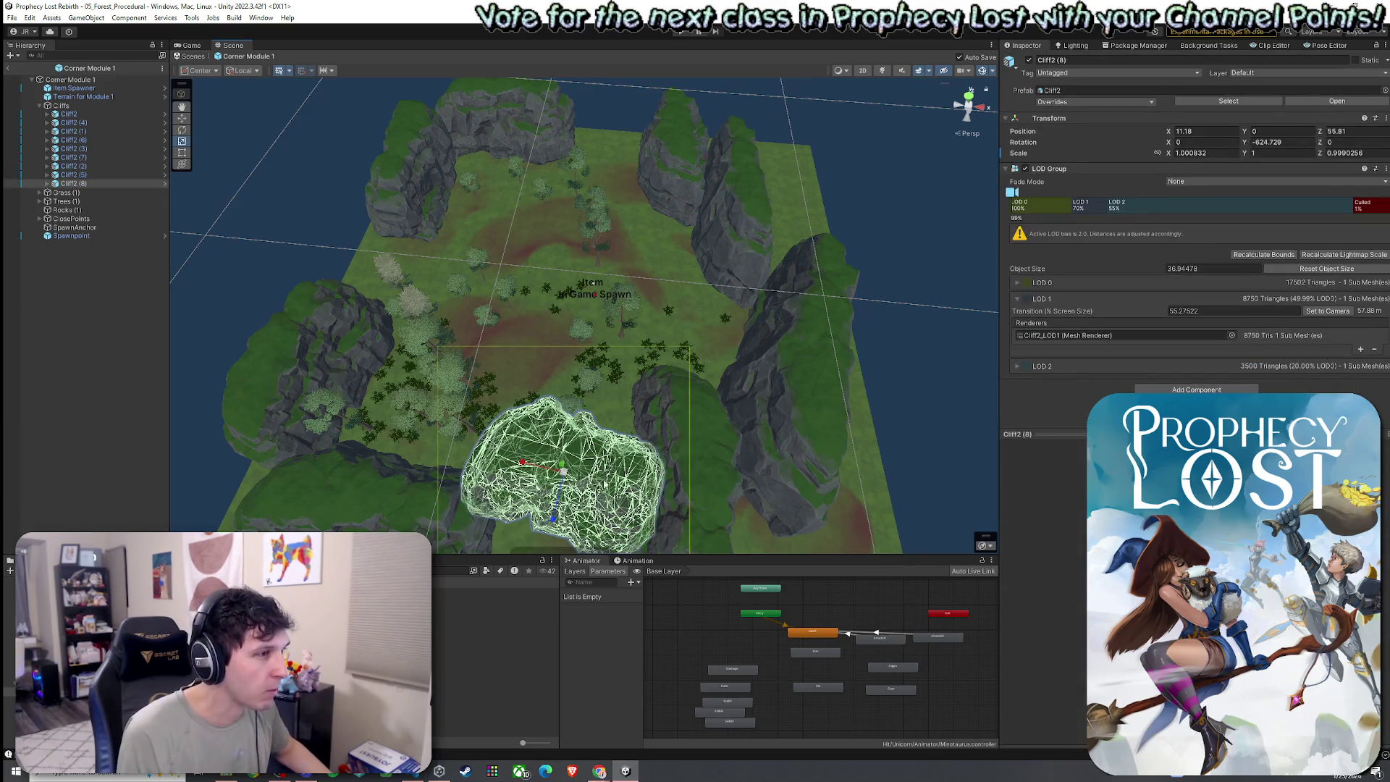
left_click(634, 431)
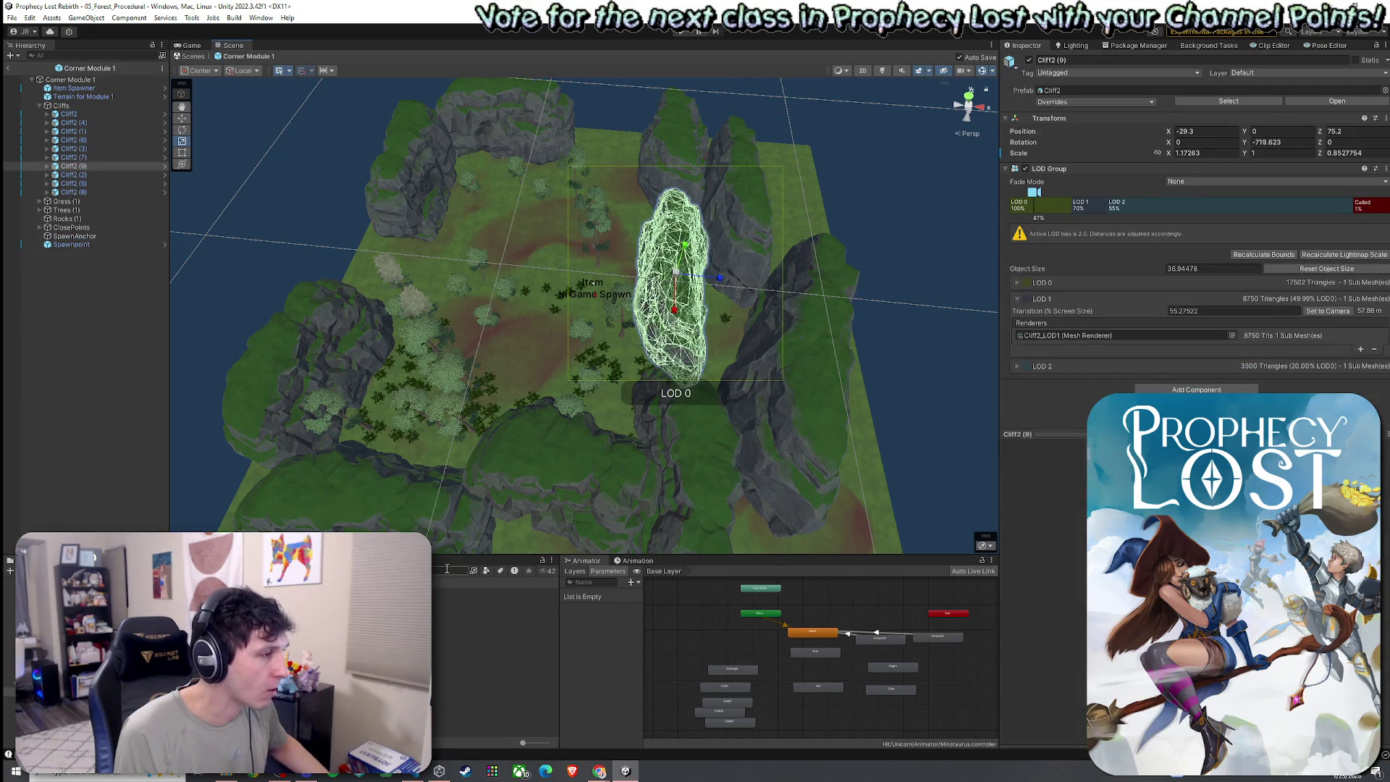
key("ctrl+z")
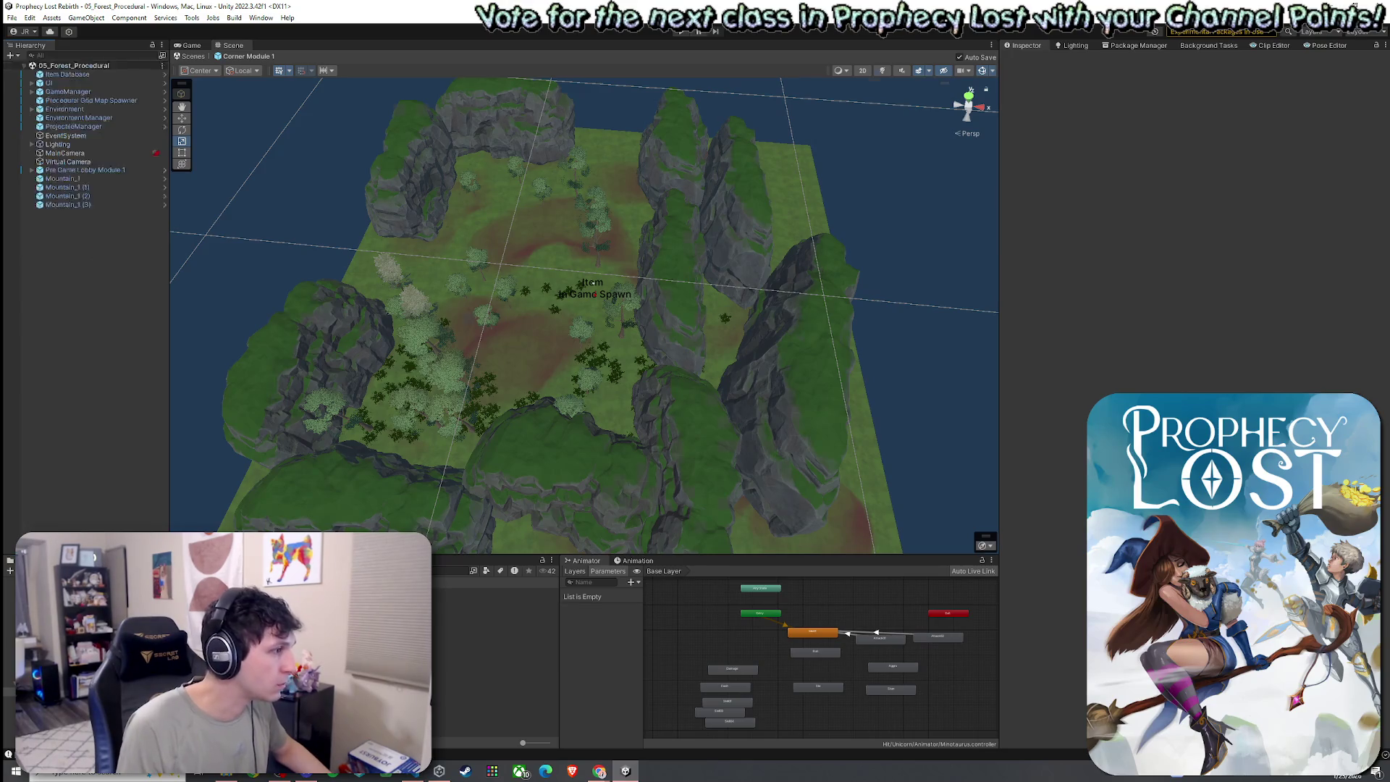
- Back in the scene, duplicate Corner Module 1 with Ctrl+D and open Corner Module 2 for editing
left_click(8, 68)
left_click(492, 601)
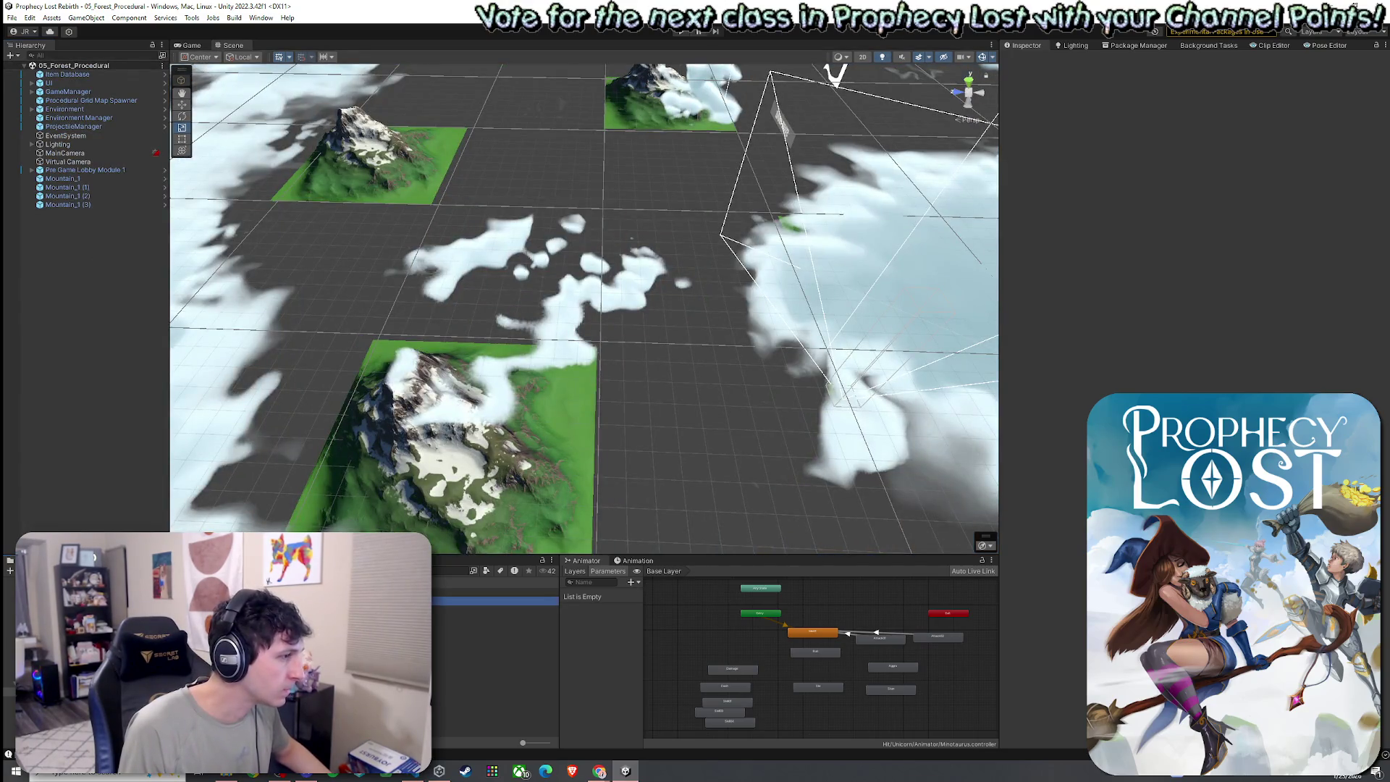
left_click(492, 592)
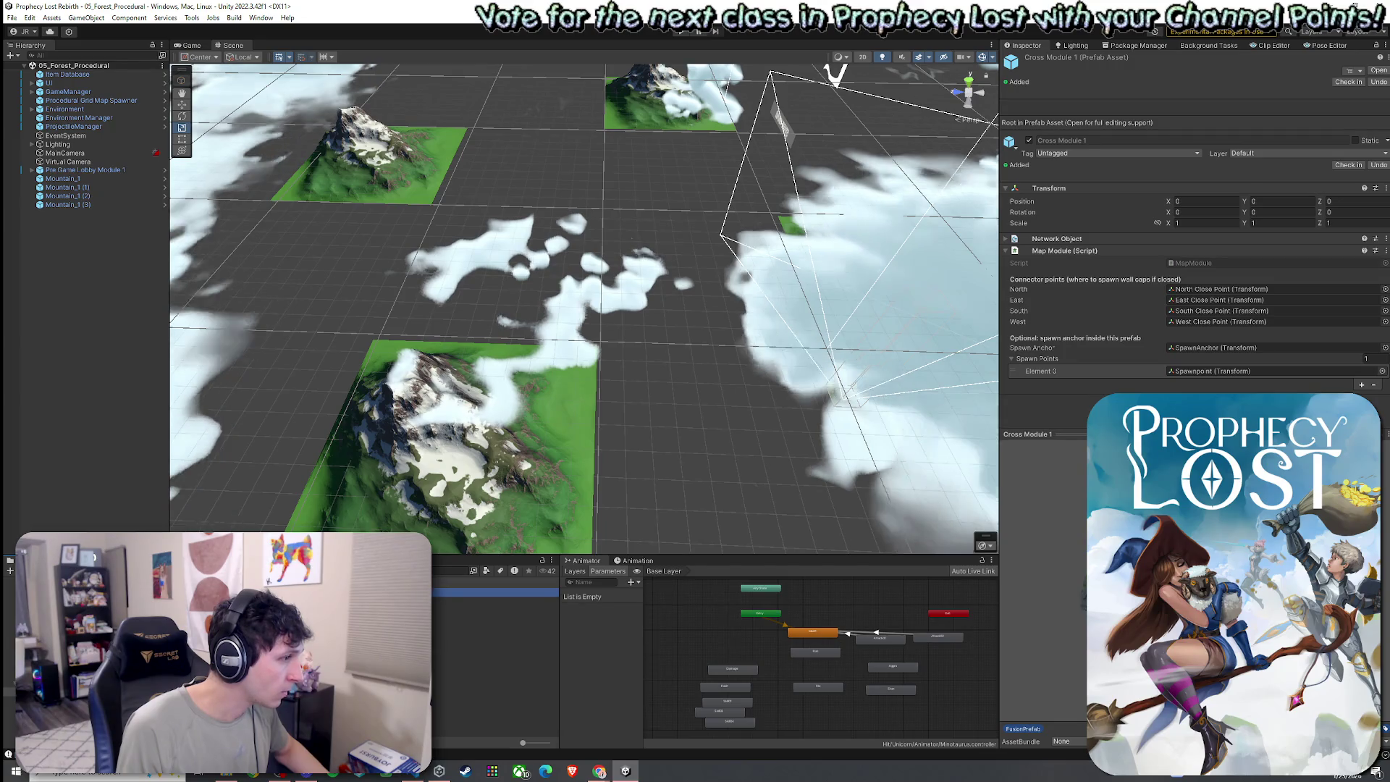
key("ctrl+d")
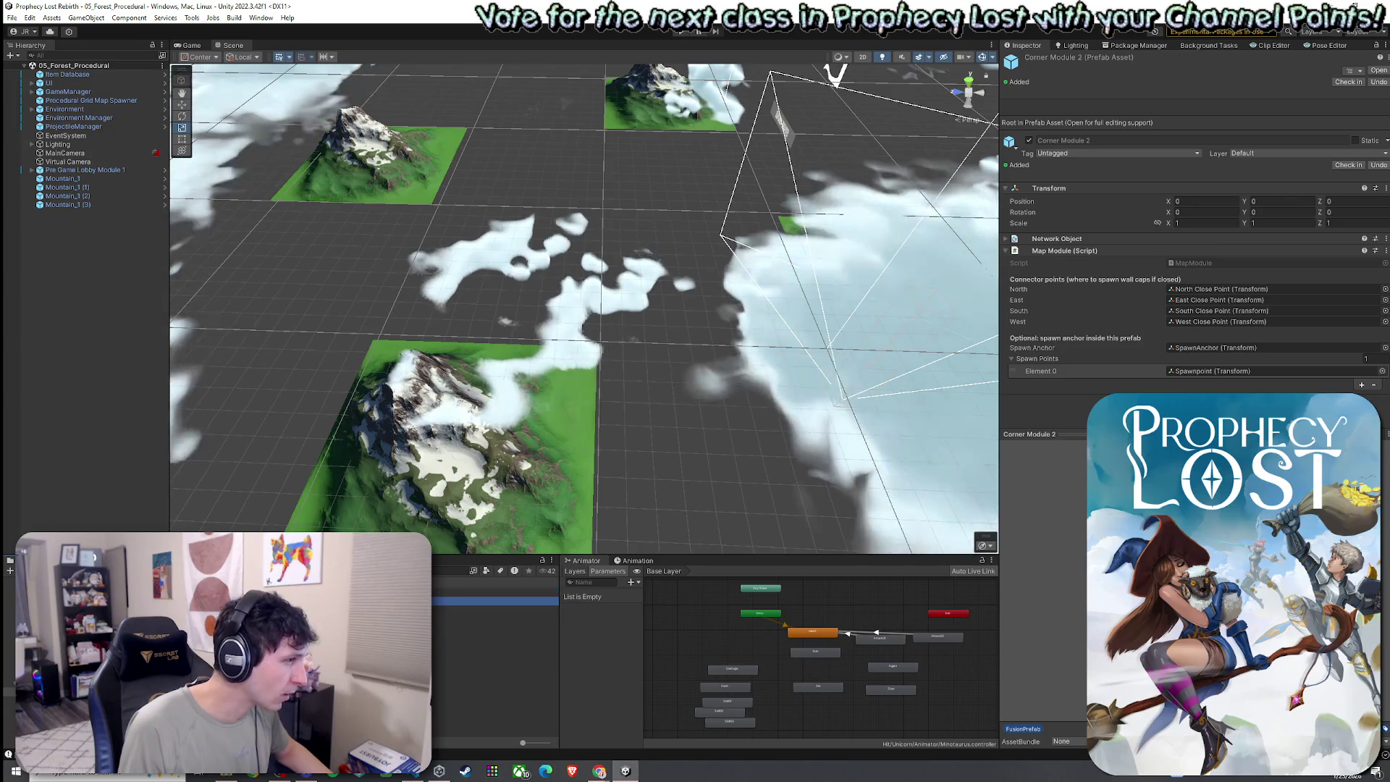
key("Return")
left_click_drag(351, 531, 559, 459)
scroll(558, 459, "up", 10)
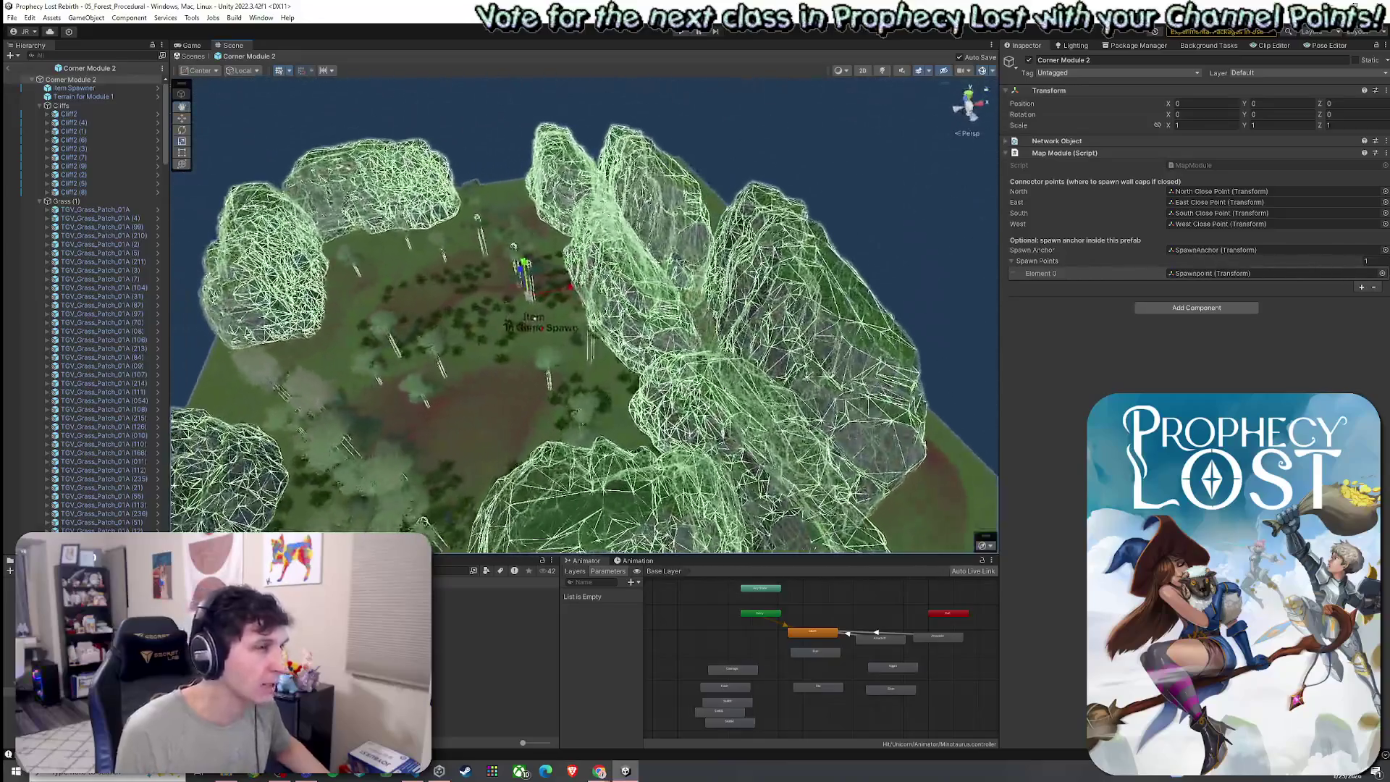
- Delete the Cliff2 (9) rock and save the prefab
left_click(623, 311)
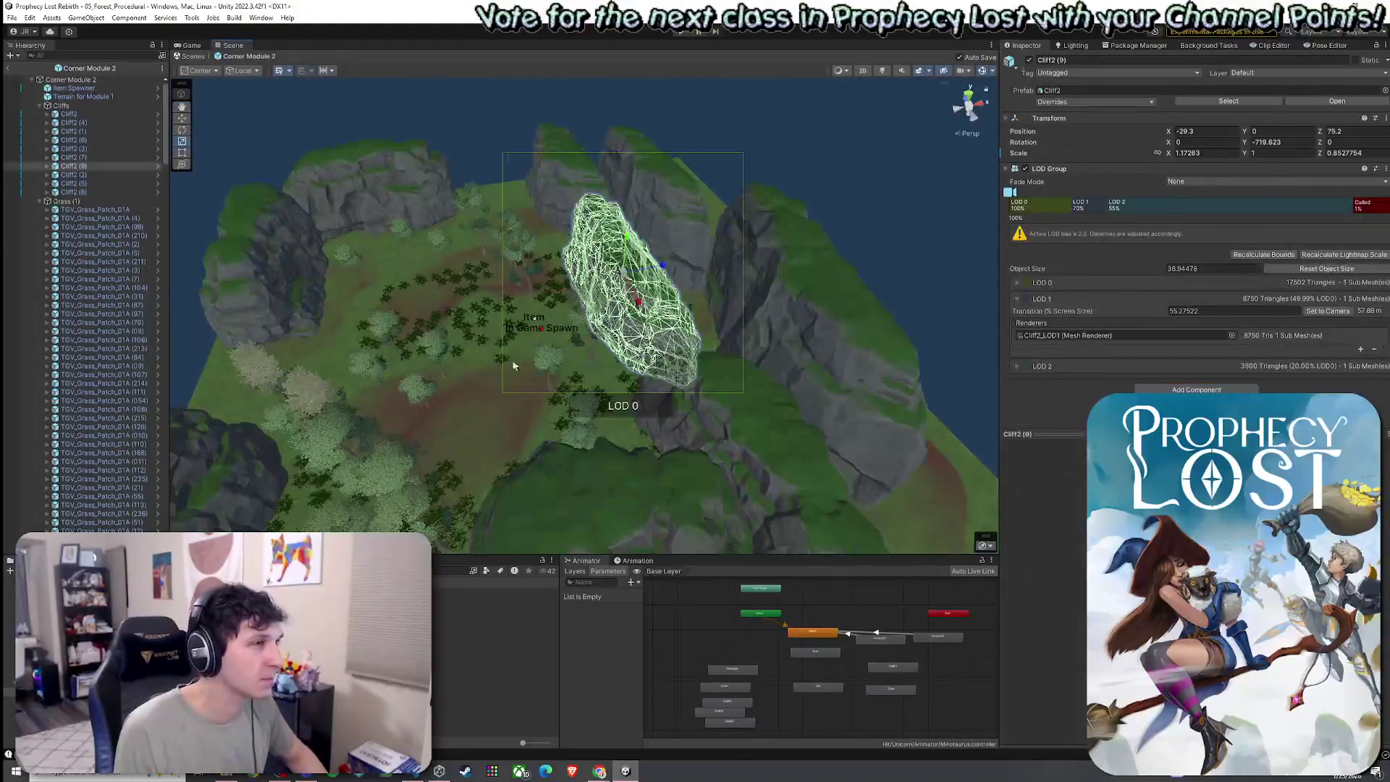
key("Delete")
key("ctrl+s")
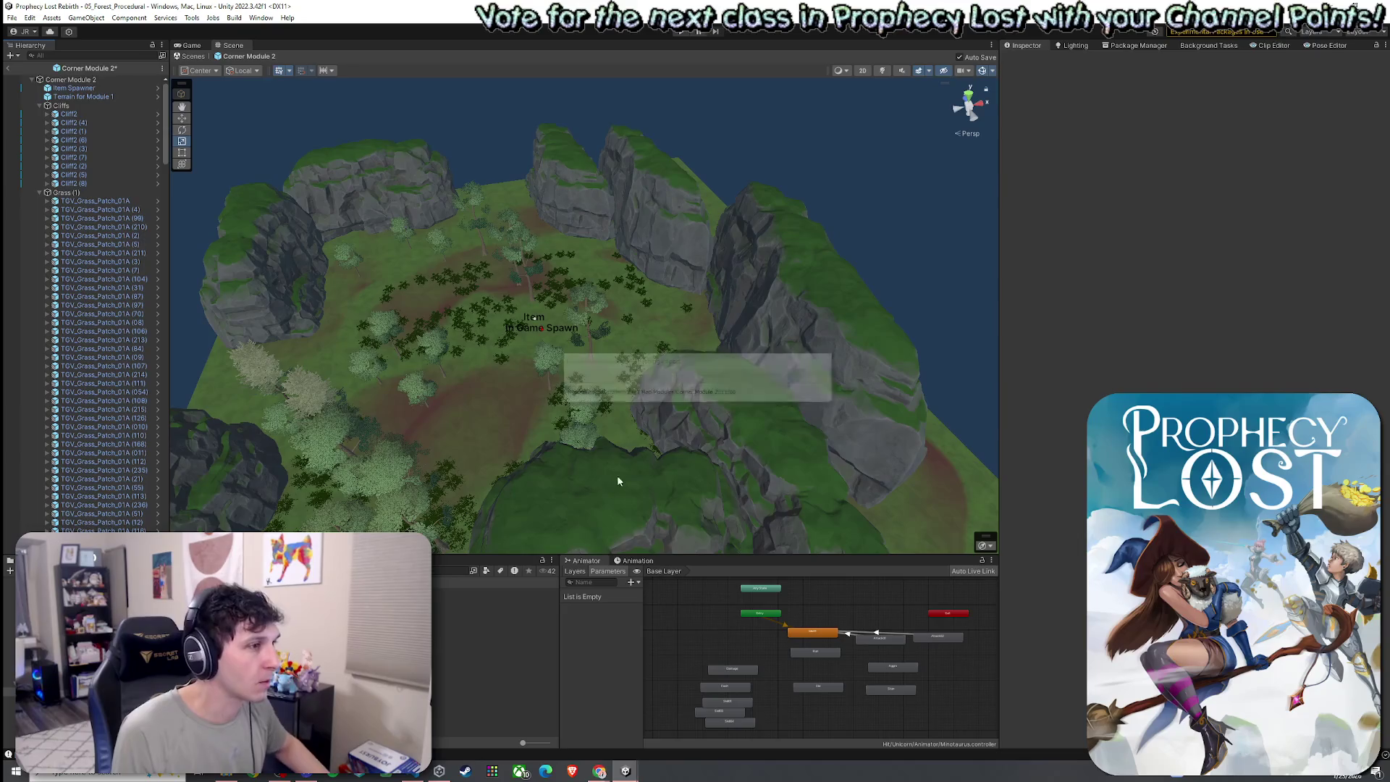
- Move Cliff2 (8) toward the module's upper left and shift it further left along the edge
left_click(546, 406)
key("f")
mouse_move(607, 443)
left_mouse_down()
mouse_move(270, 281)
mouse_move(433, 291)
mouse_move(347, 330)
mouse_move(585, 370)
mouse_move(567, 352)
mouse_move(595, 349)
left_mouse_up()
key("e")
key("w")
key("r")
scroll(726, 407, "down", 5)
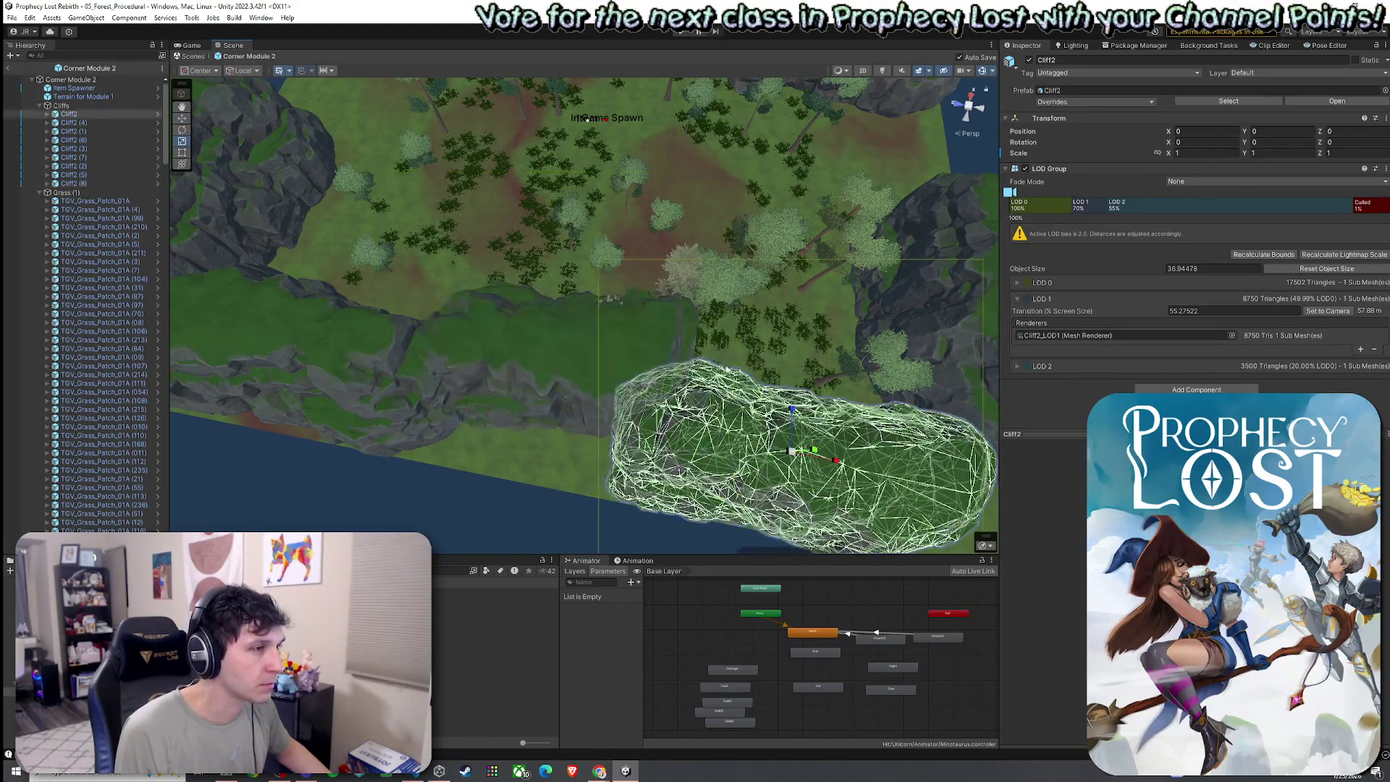
left_click(732, 359)
mouse_move(732, 359)
left_mouse_down()
mouse_move(575, 341)
mouse_move(312, 93)
mouse_move(435, 232)
mouse_move(535, 289)
left_mouse_up()
left_click(550, 268)
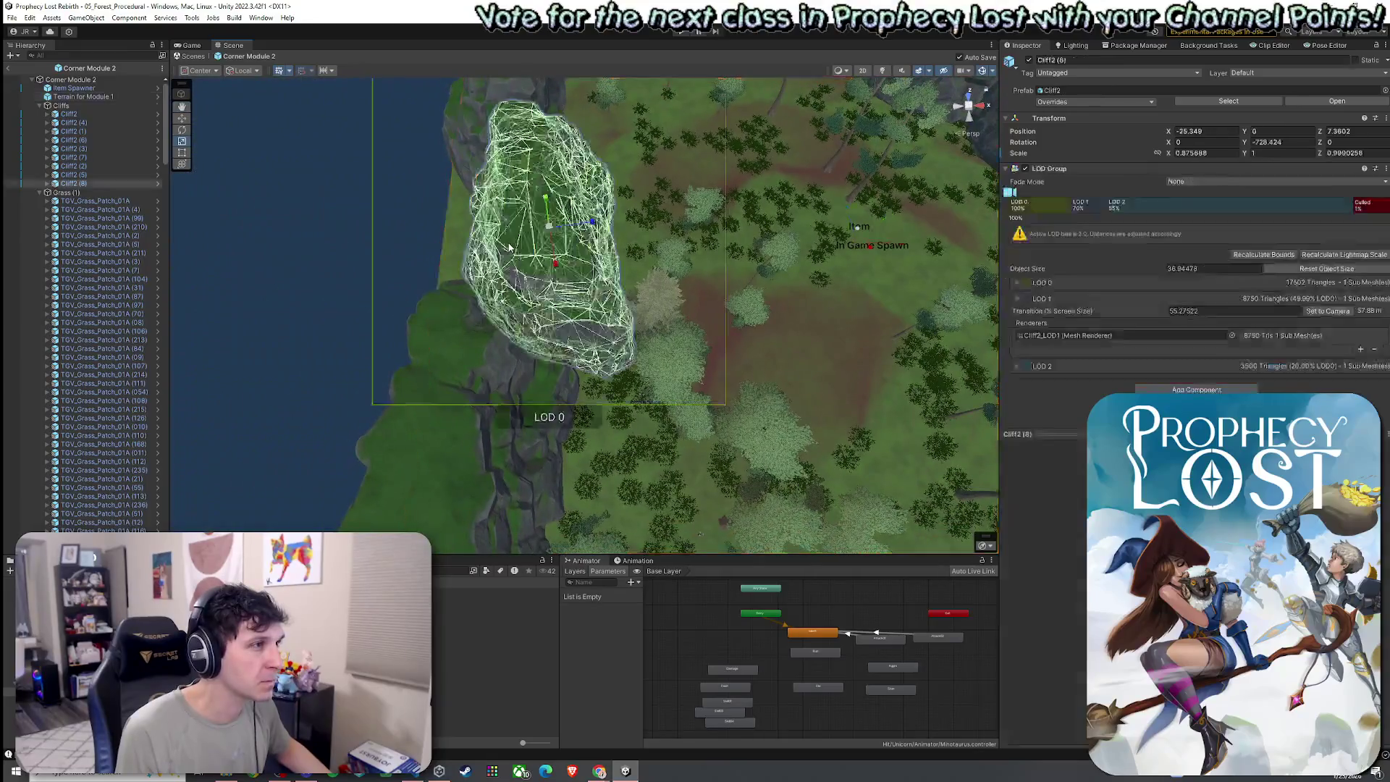
key("w")
left_click_drag(550, 231, 486, 233)
- Delete the pine and birch trees beside the cliff
left_click(574, 244)
scroll(568, 235, "up", 5)
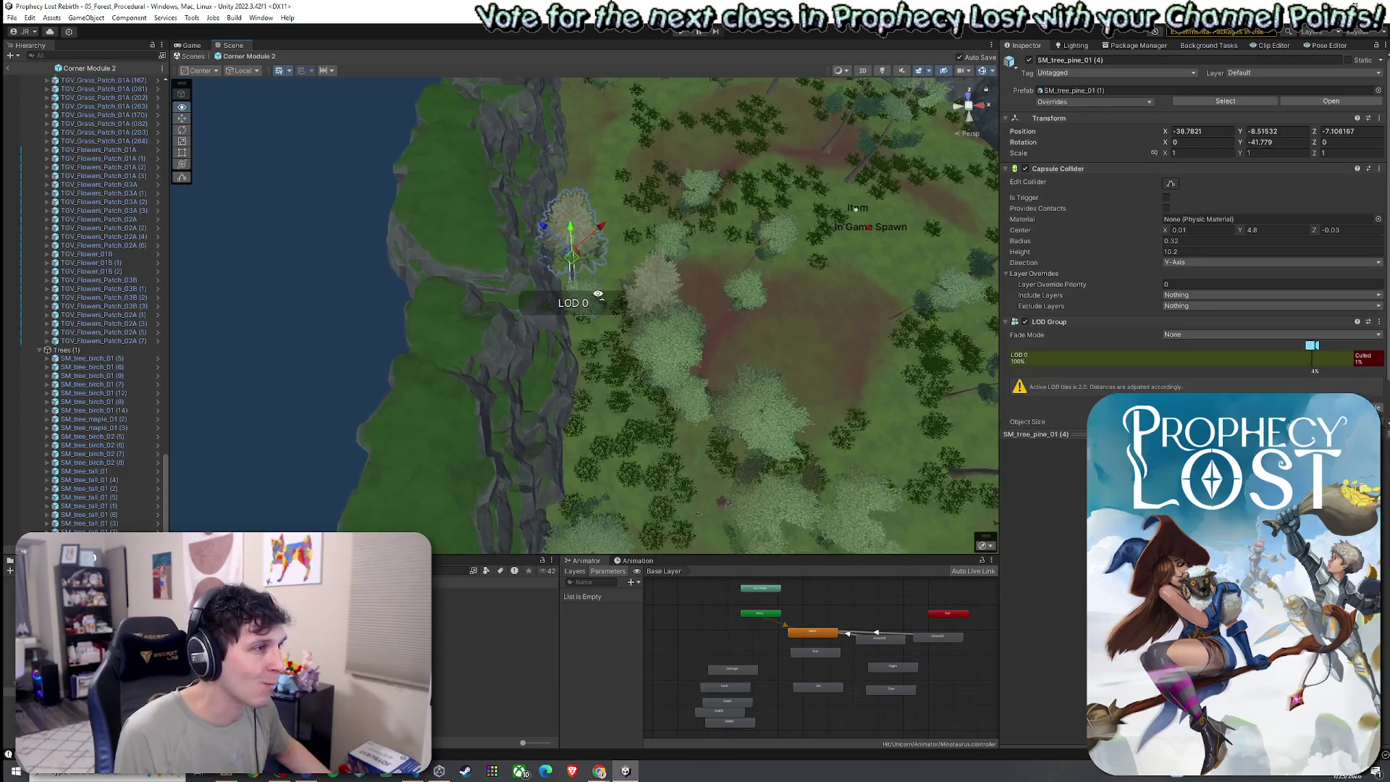
left_click(575, 286, "shift")
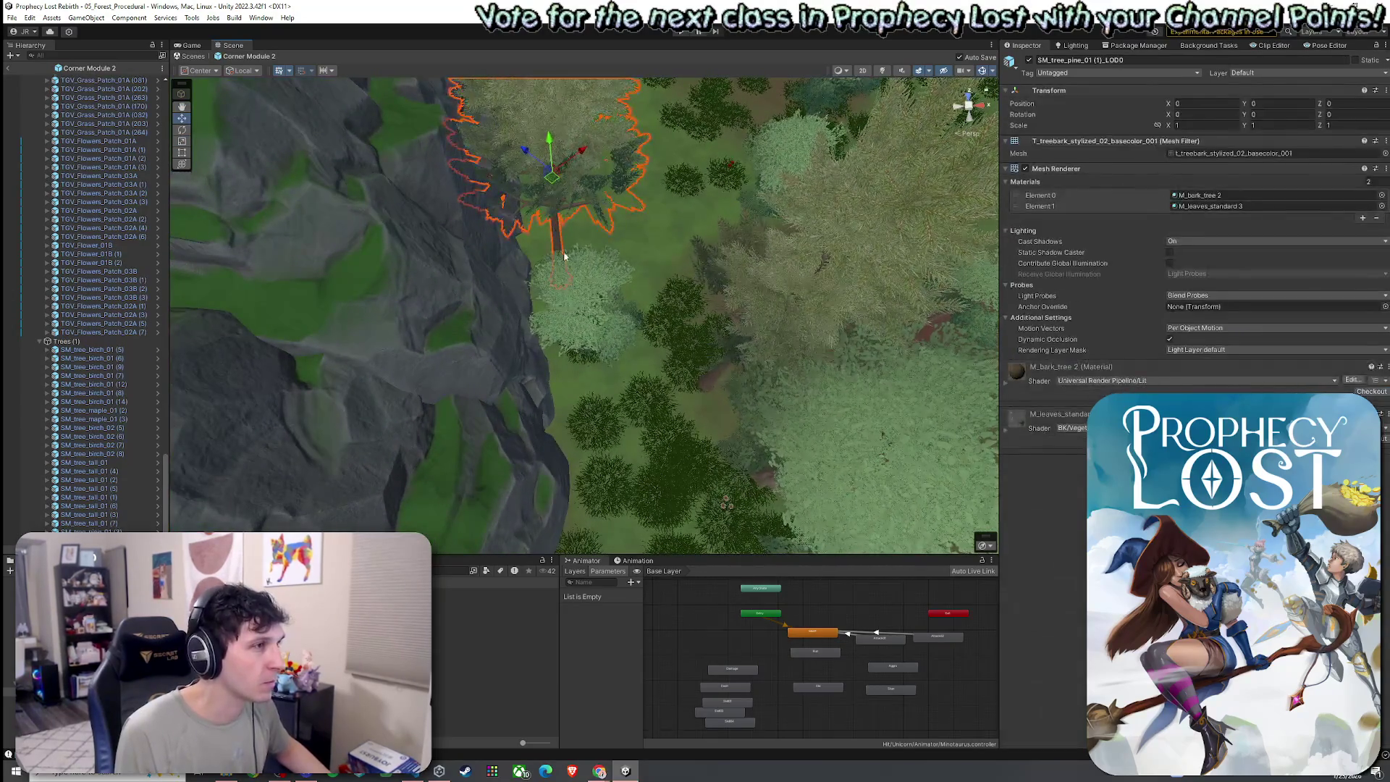
key("Delete")
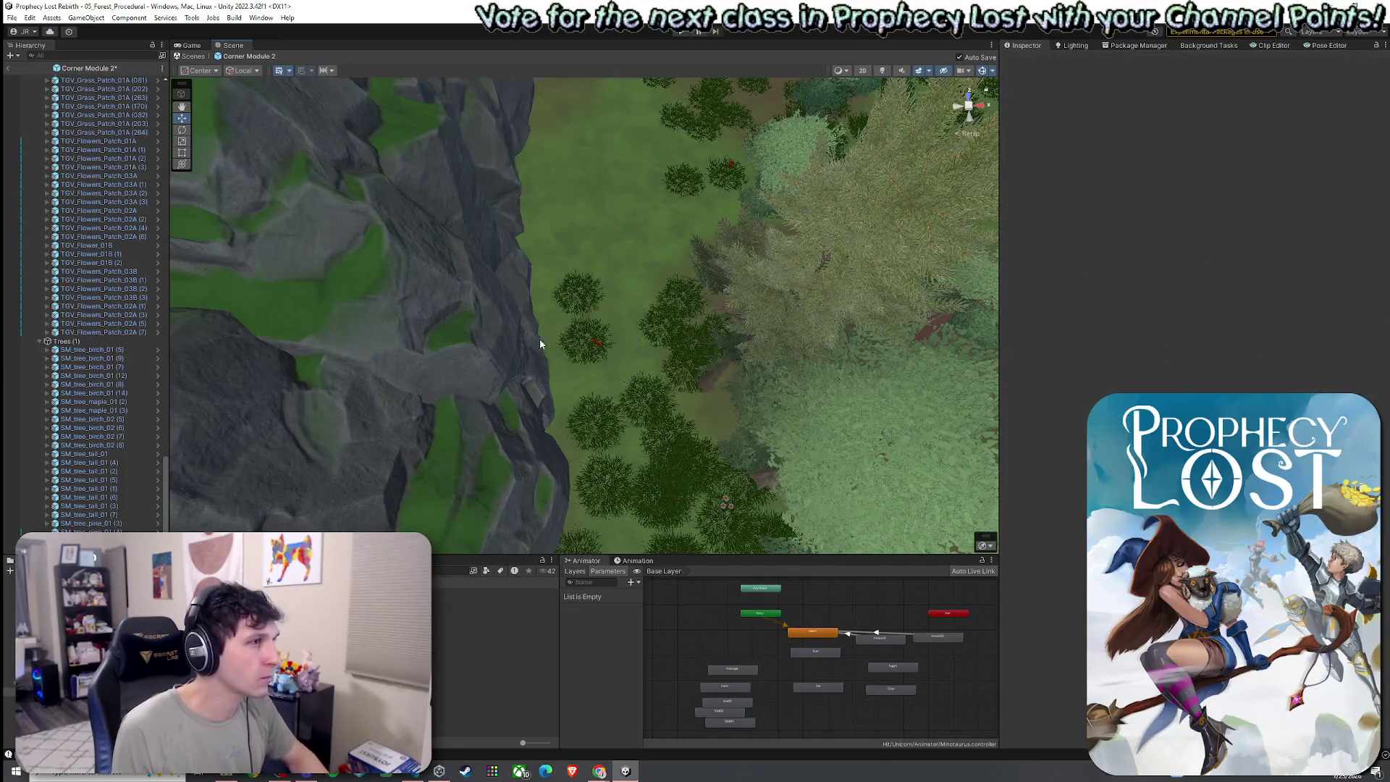
scroll(541, 326, "down", 10)
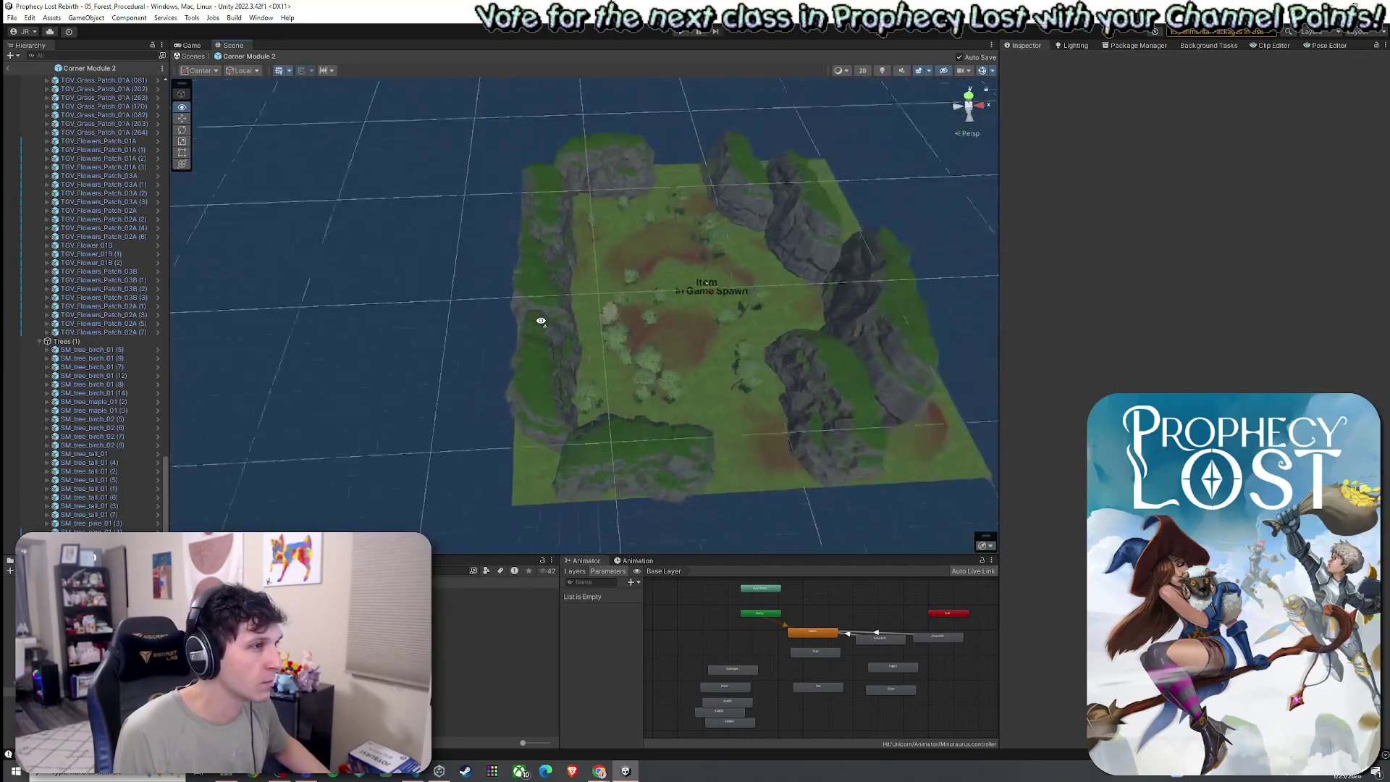
scroll(539, 318, "up", 8)
- Nudge Cliff2 (8) slightly right, then box-select the nearby trees and cliff
left_click(510, 269)
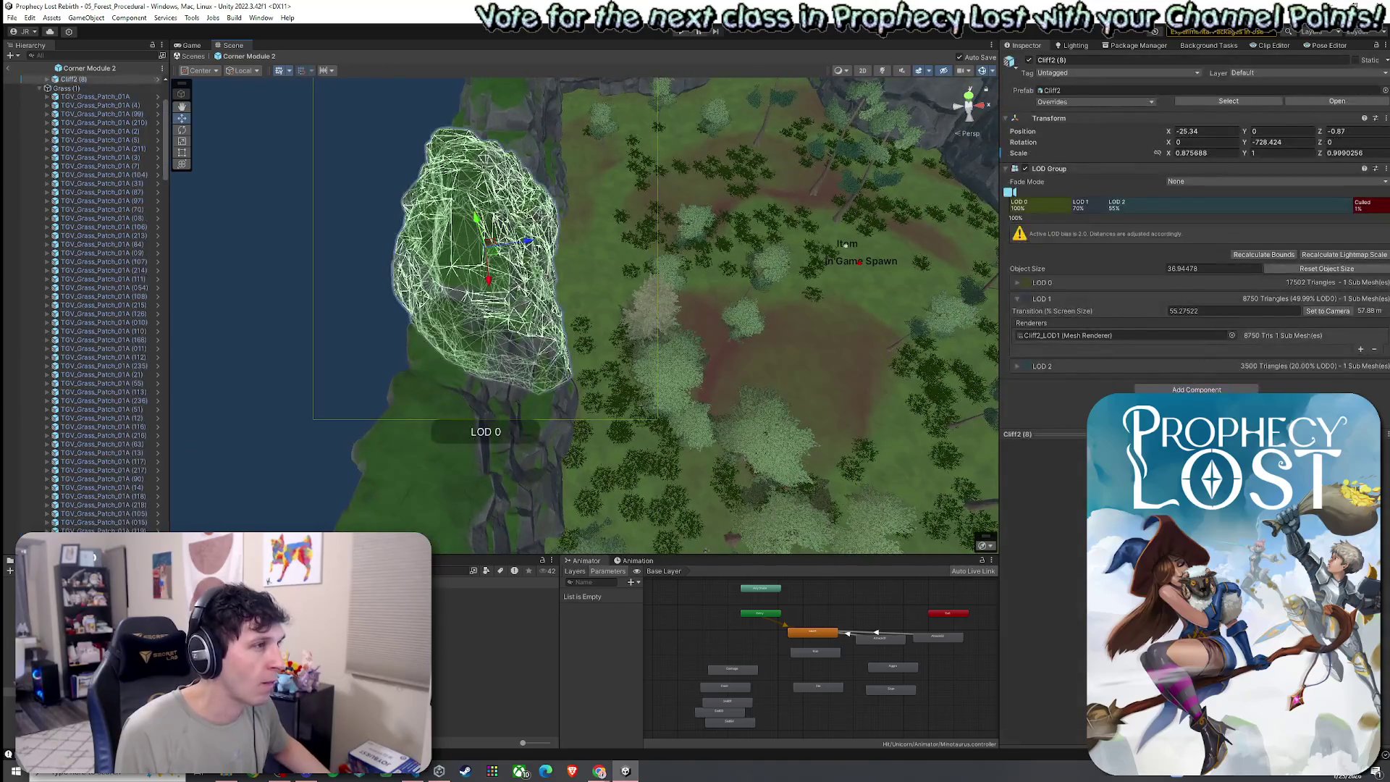
left_click_drag(512, 250, 604, 250)
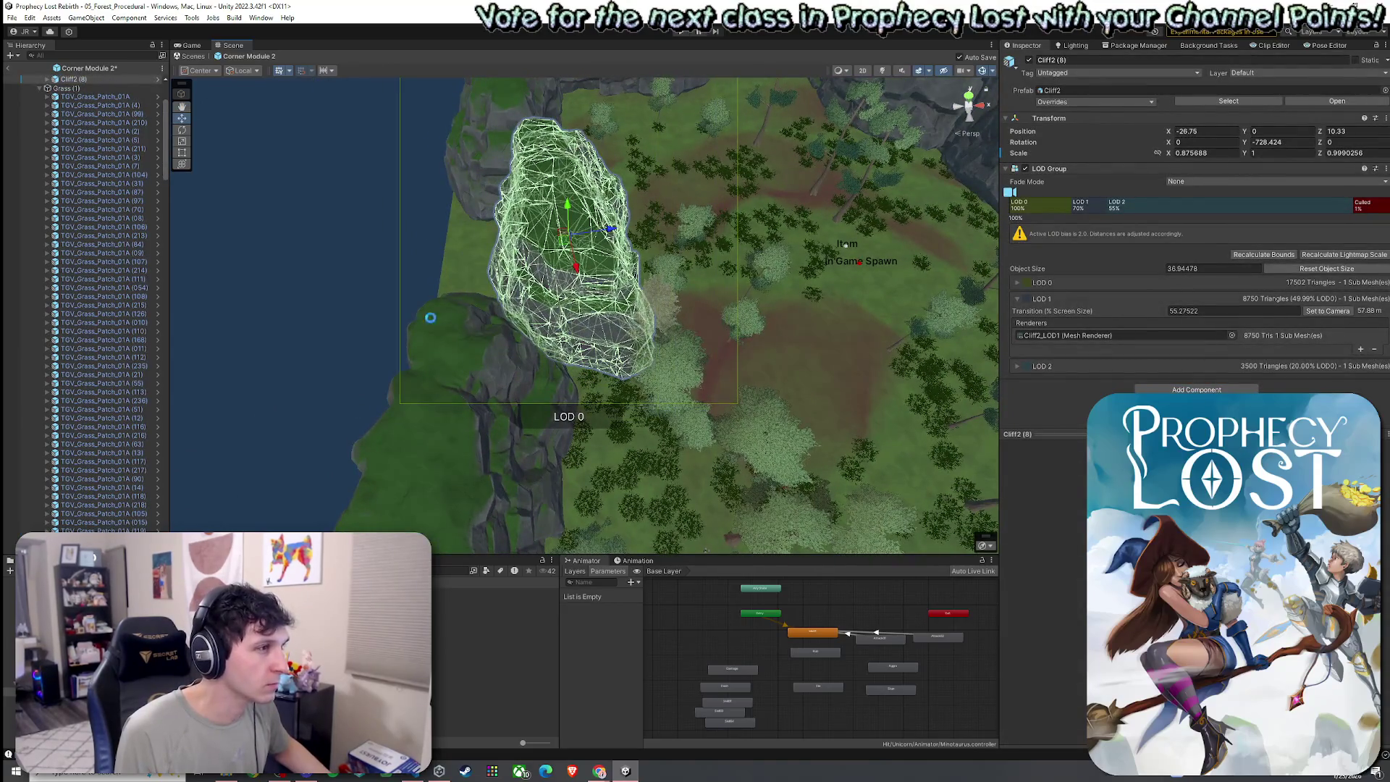
scroll(426, 318, "down", 3)
mouse_move(426, 318)
left_mouse_down()
mouse_move(869, 253)
mouse_move(901, 200)
mouse_move(673, 176)
mouse_move(481, 232)
mouse_move(527, 273)
mouse_move(567, 249)
mouse_move(631, 265)
mouse_move(408, 248)
mouse_move(509, 259)
mouse_move(700, 313)
mouse_move(973, 334)
mouse_move(908, 304)
left_mouse_up()
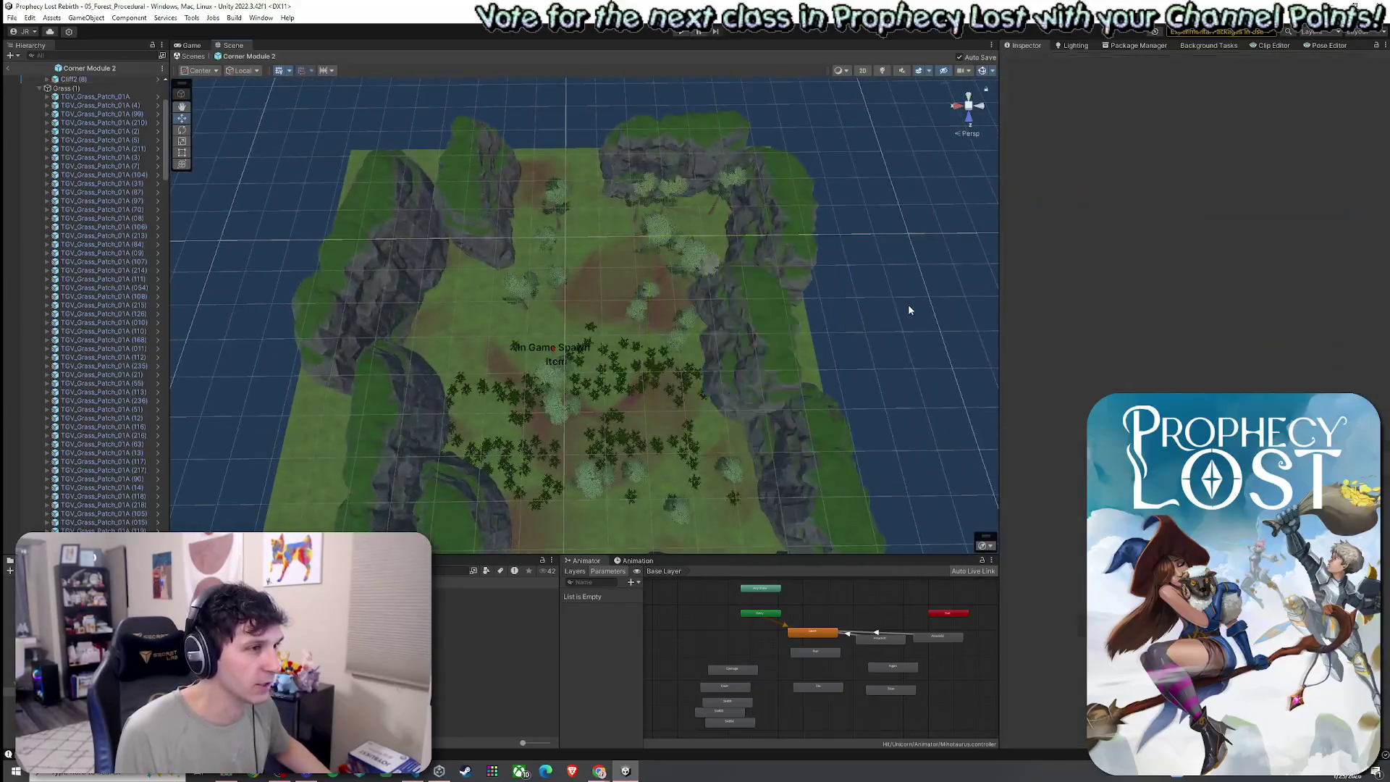
mouse_move(869, 258)
left_mouse_down()
mouse_move(799, 361)
mouse_move(380, 459)
left_mouse_up()
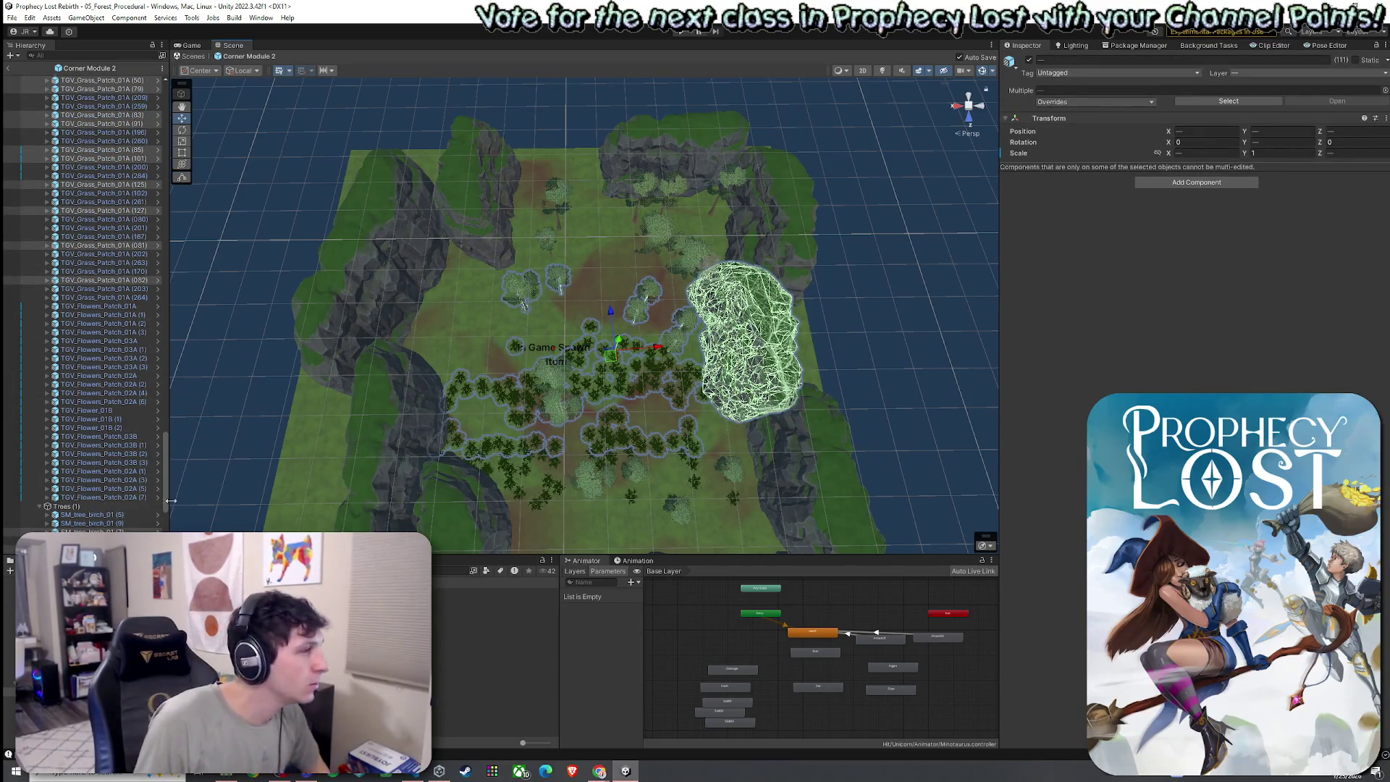
- Narrow the selection to just the trees, dropping Cliff2 (8), Item Spawner and Spawnpoint
scroll(157, 458, "up", 3)
scroll(157, 451, "up", 15)
left_click(40, 192)
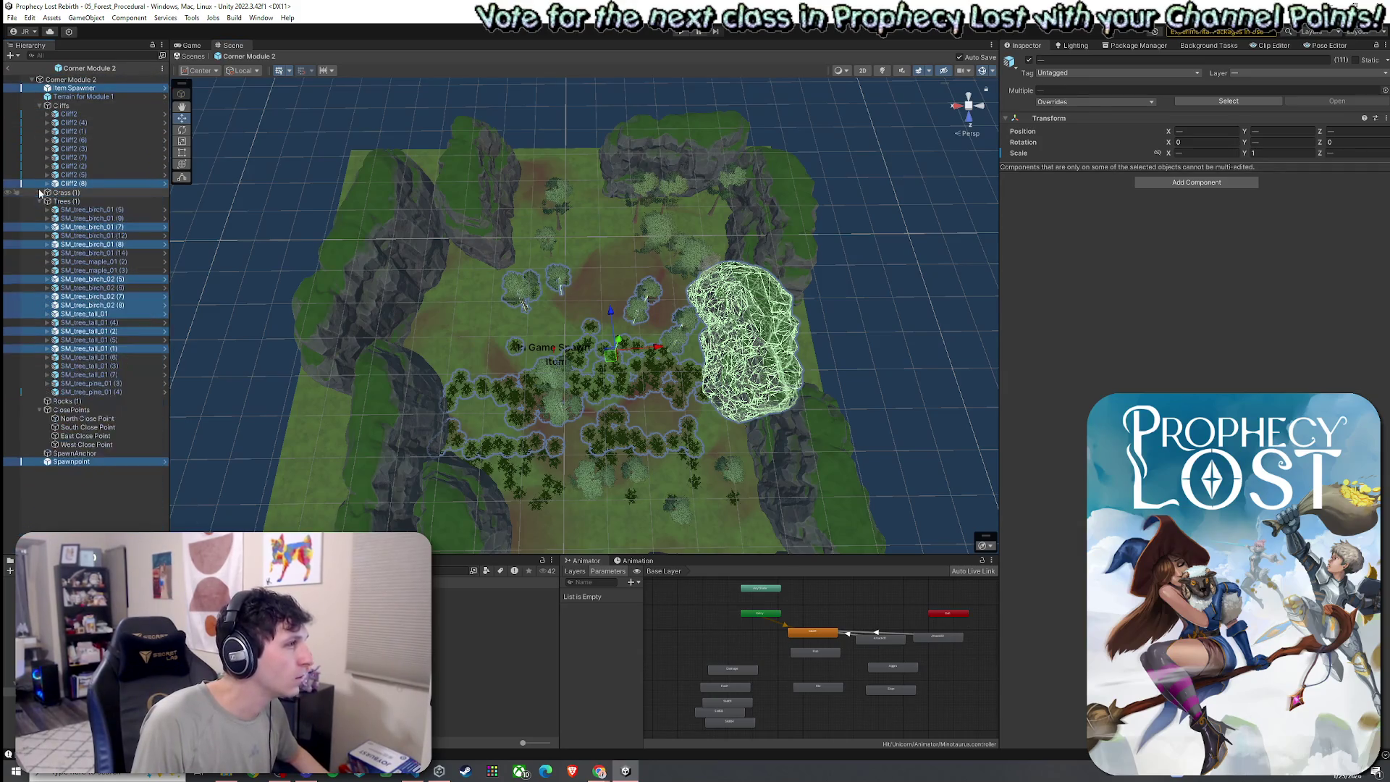
left_click(76, 183, "ctrl")
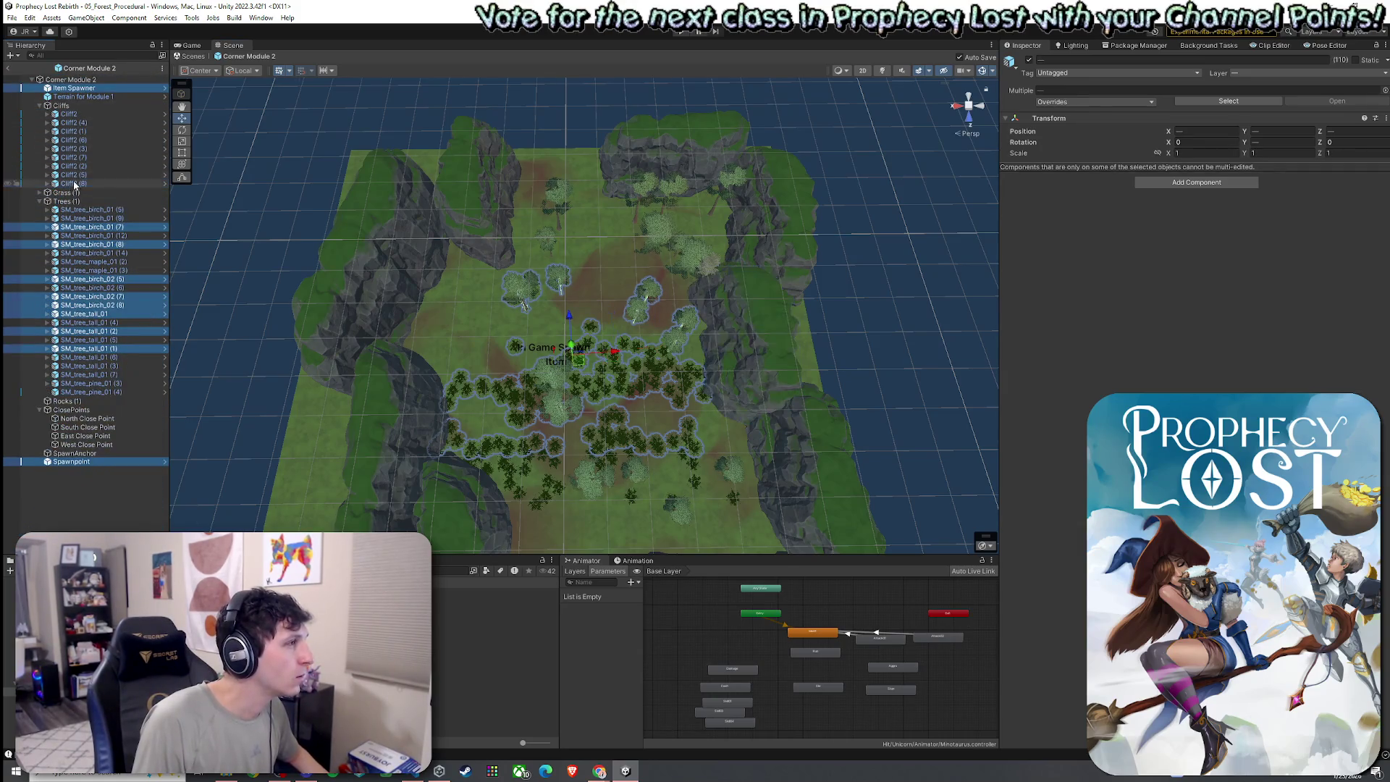
left_click(76, 88, "ctrl")
left_click(71, 461, "ctrl")
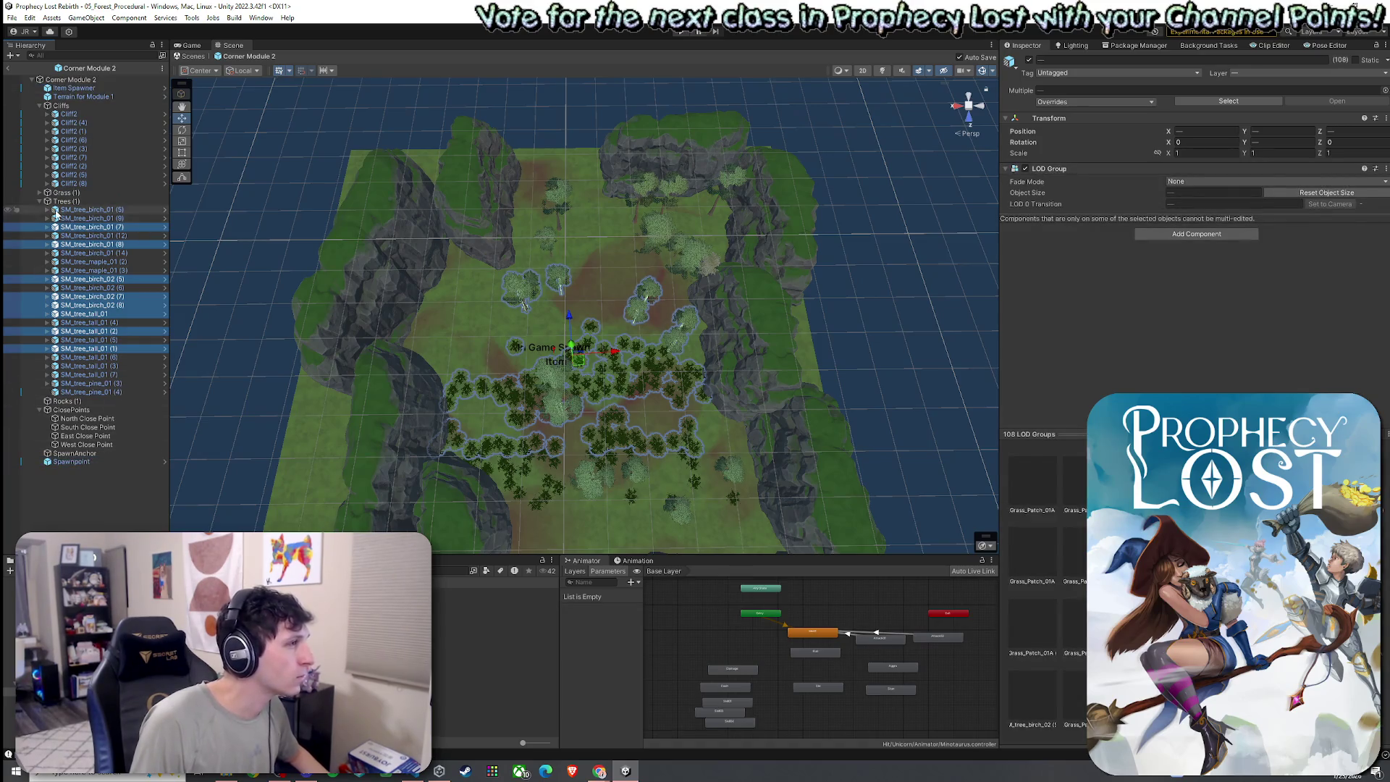
- Rotate the selected trees around their centre and save the prefab
key("e")
mouse_move(544, 386)
left_mouse_down()
mouse_move(914, 424)
mouse_move(854, 449)
left_mouse_up()
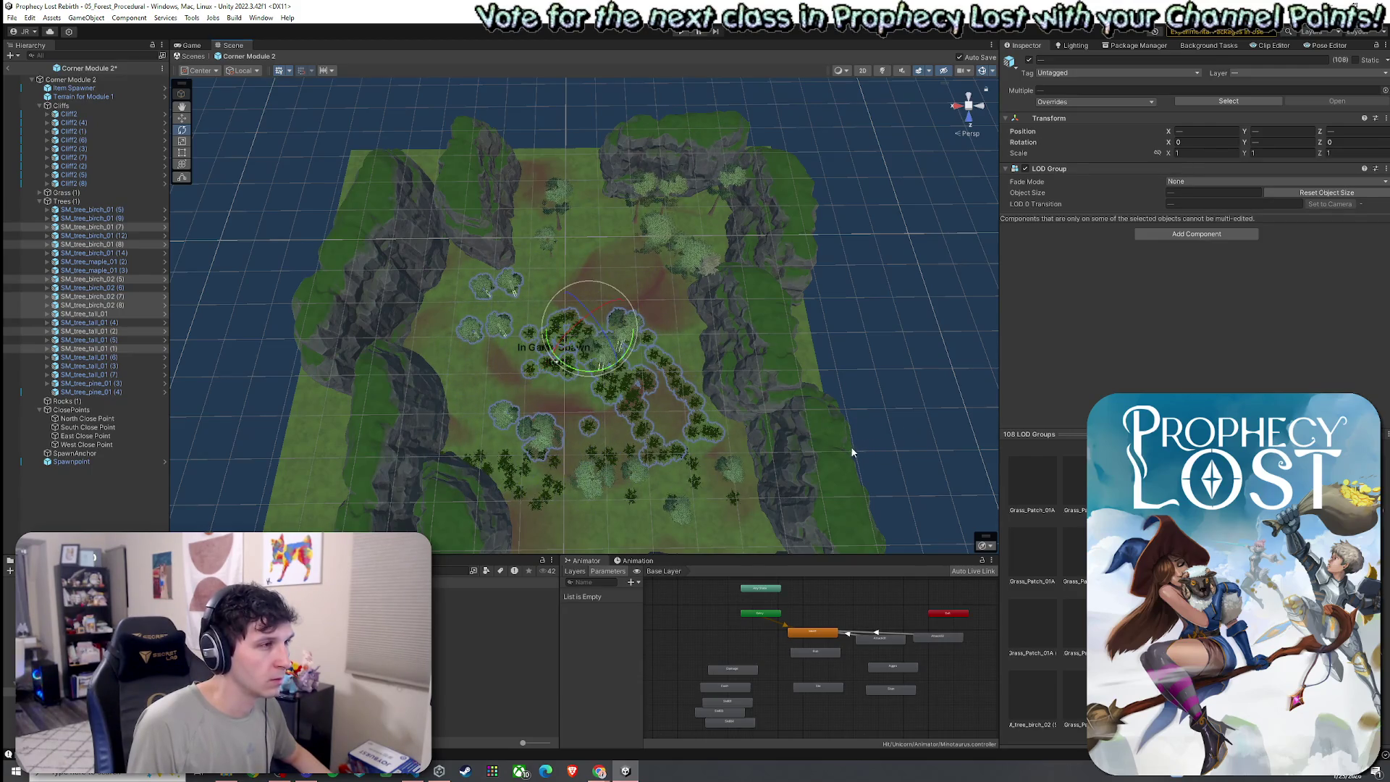
key("ctrl+s")
scroll(543, 424, "up", 10)
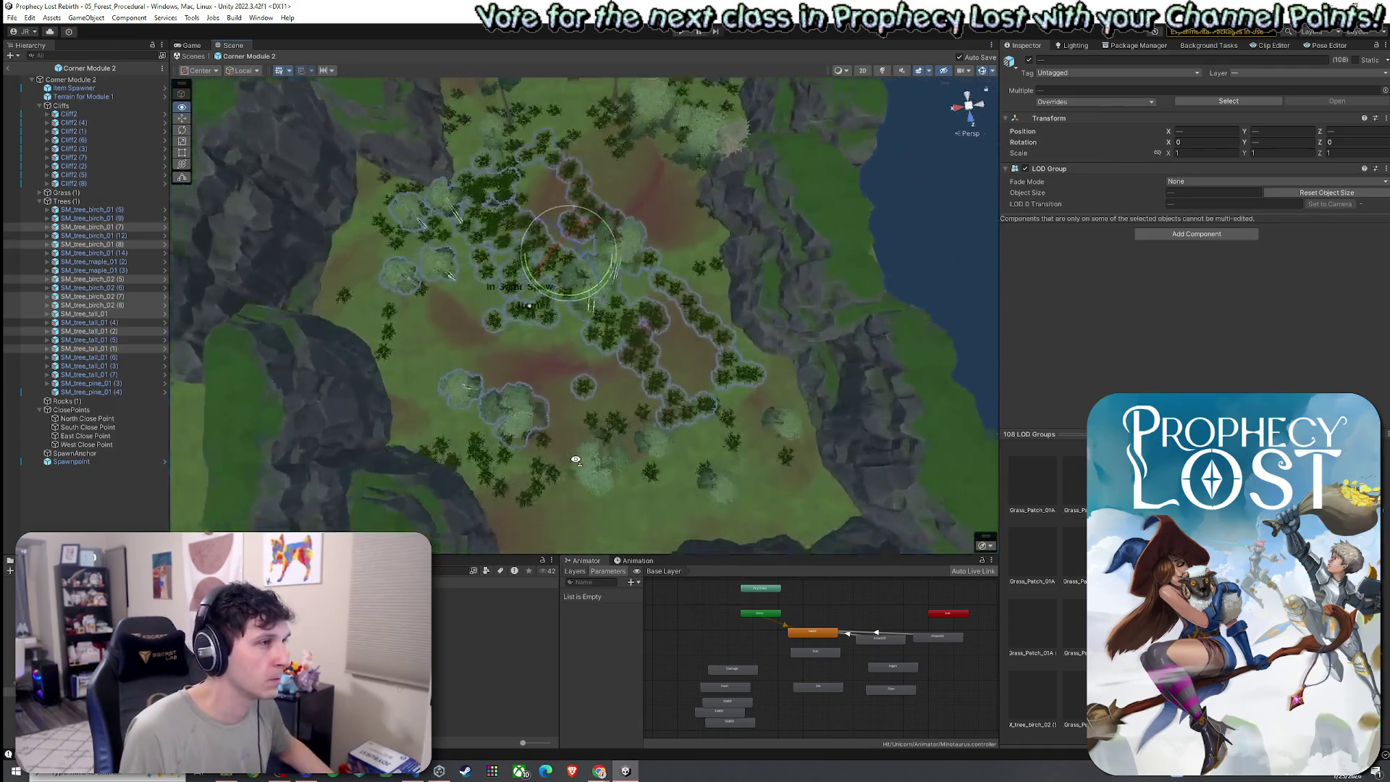
mouse_move(543, 425)
left_mouse_down()
mouse_move(509, 329)
mouse_move(187, 305)
mouse_move(515, 350)
left_mouse_up()
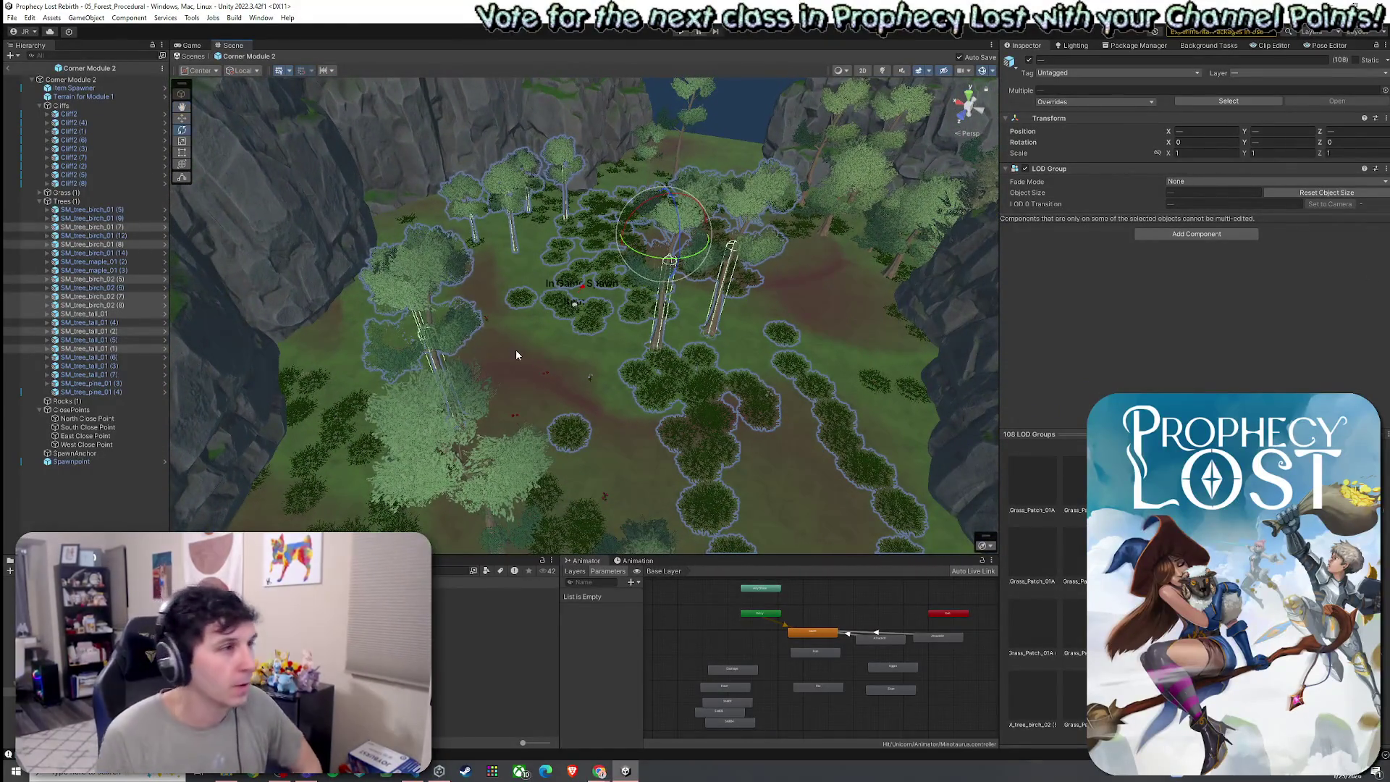
- Save the scene, clear the tree selection and return from Corner Module 2 to the scene
left_click(11, 17)
left_click(28, 69)
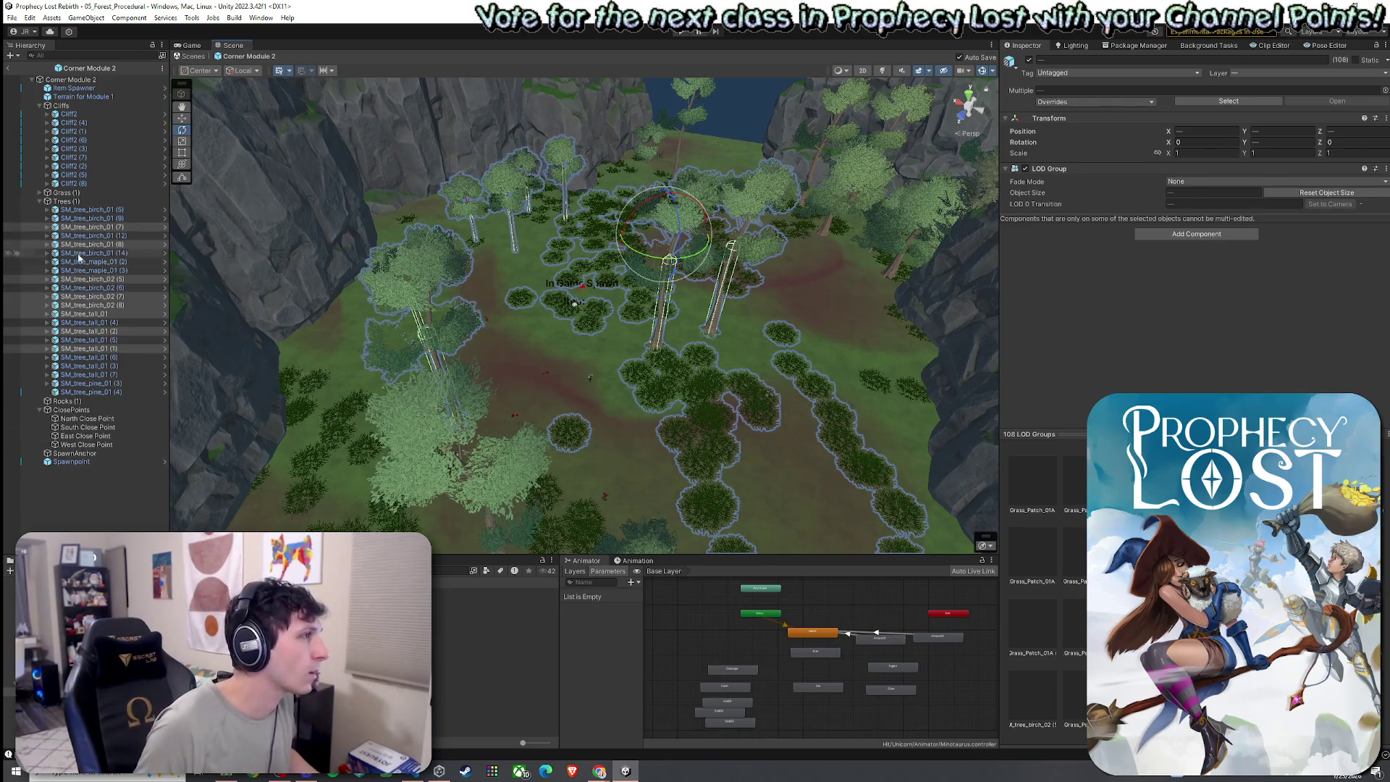
left_click(206, 448)
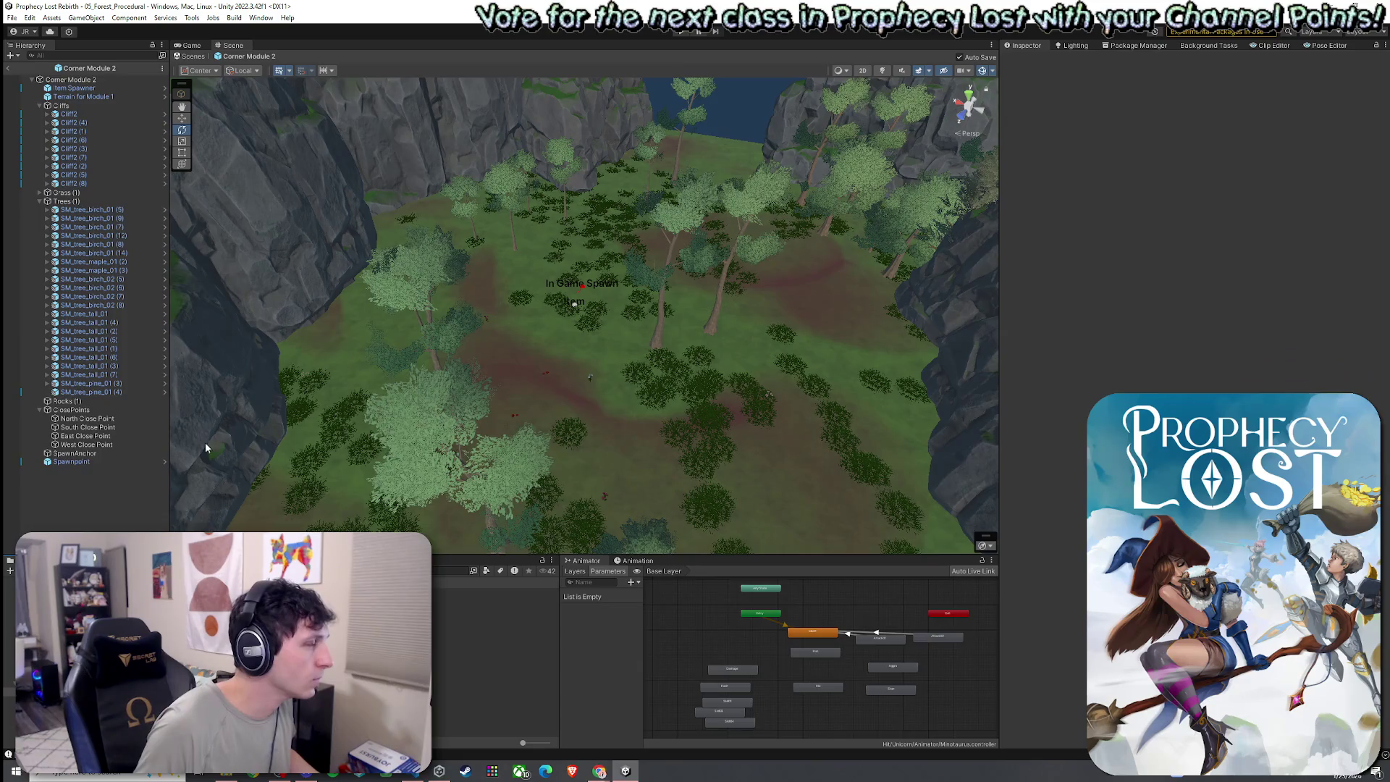
left_click(9, 69)
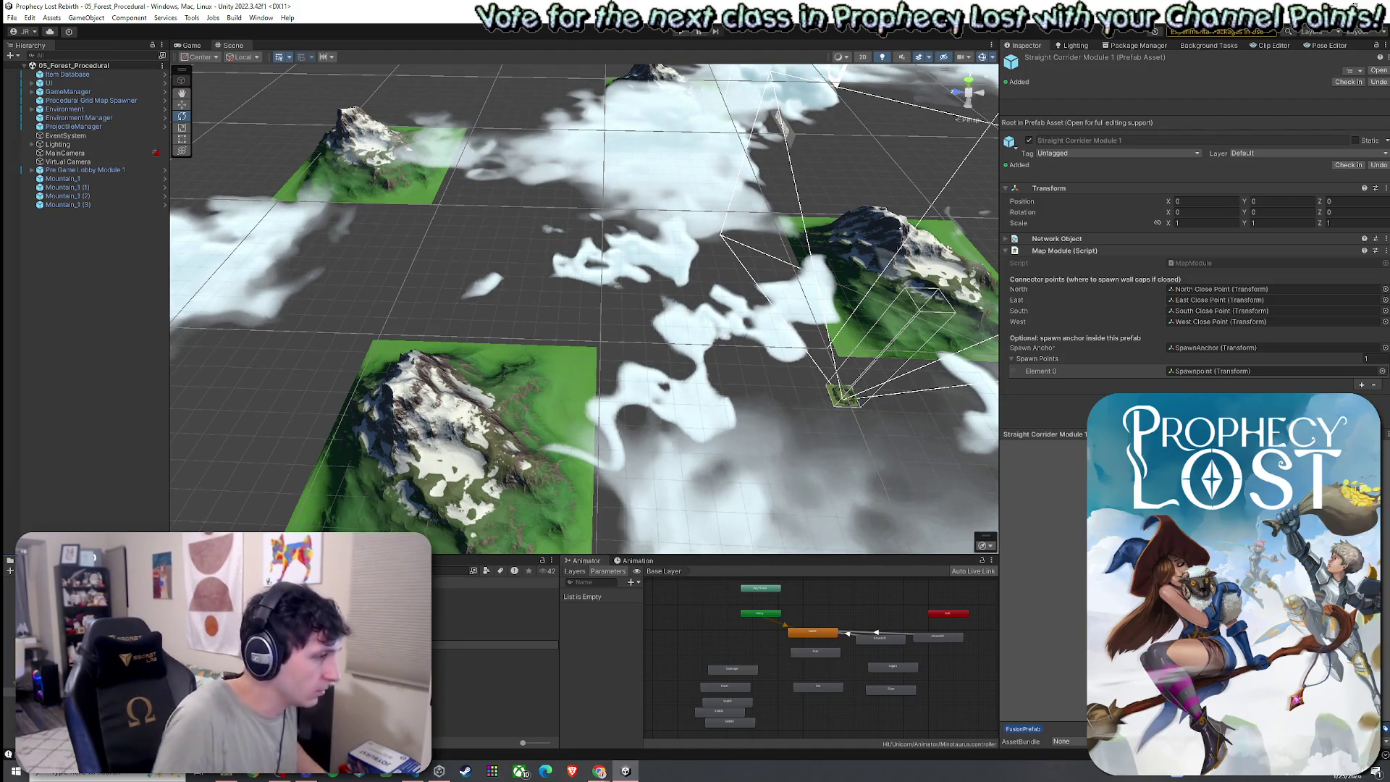
- Look at Straight Corridor Module 1 and Cross Module 1, then open Module 4 in prefab mode
left_click(496, 643)
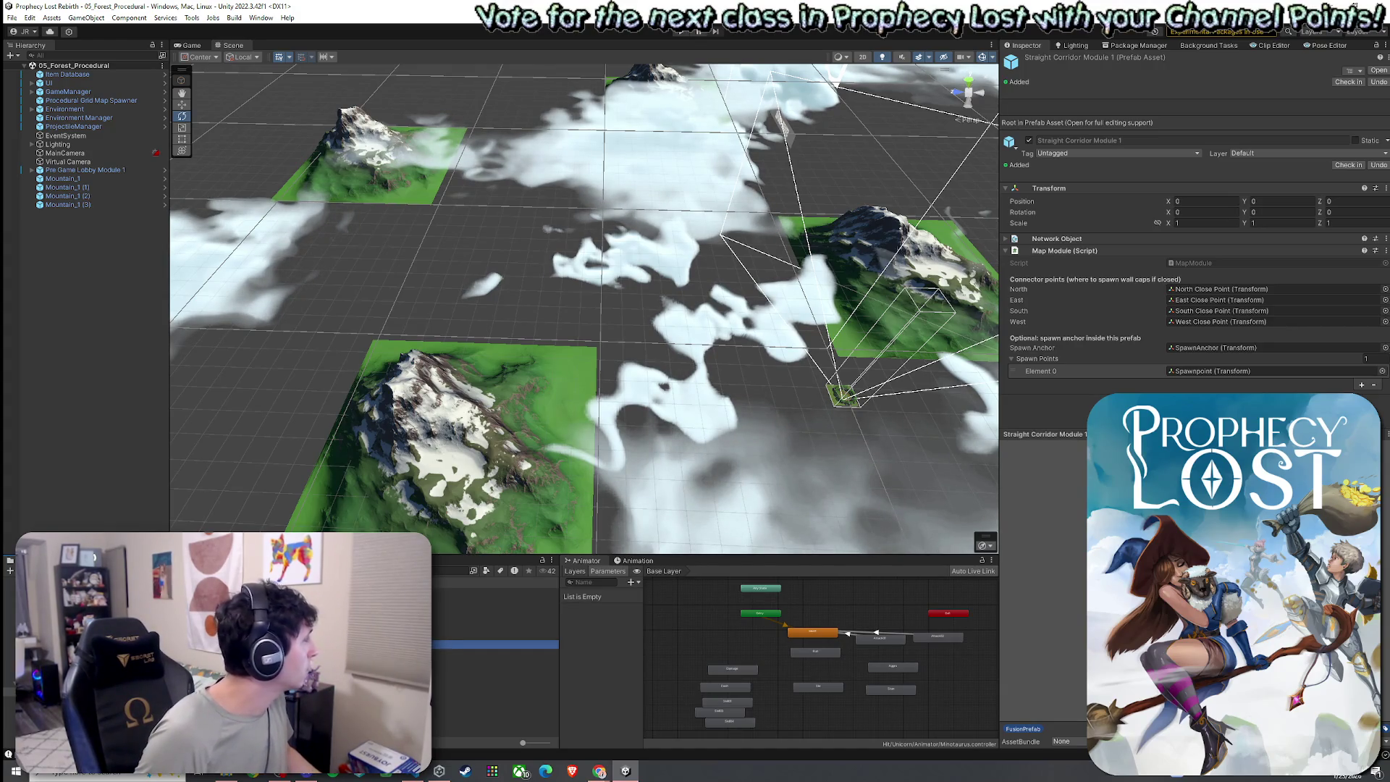
left_click(496, 601)
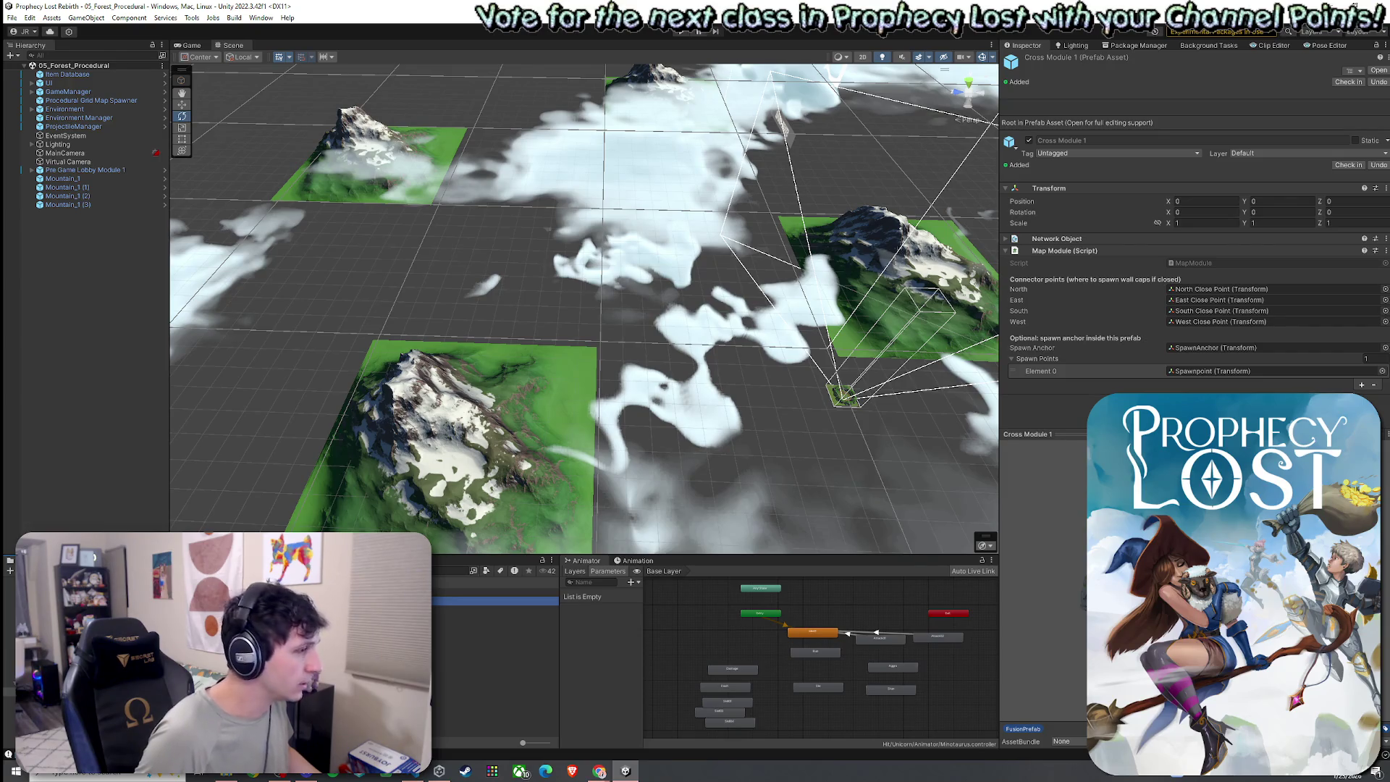
double_click(496, 601)
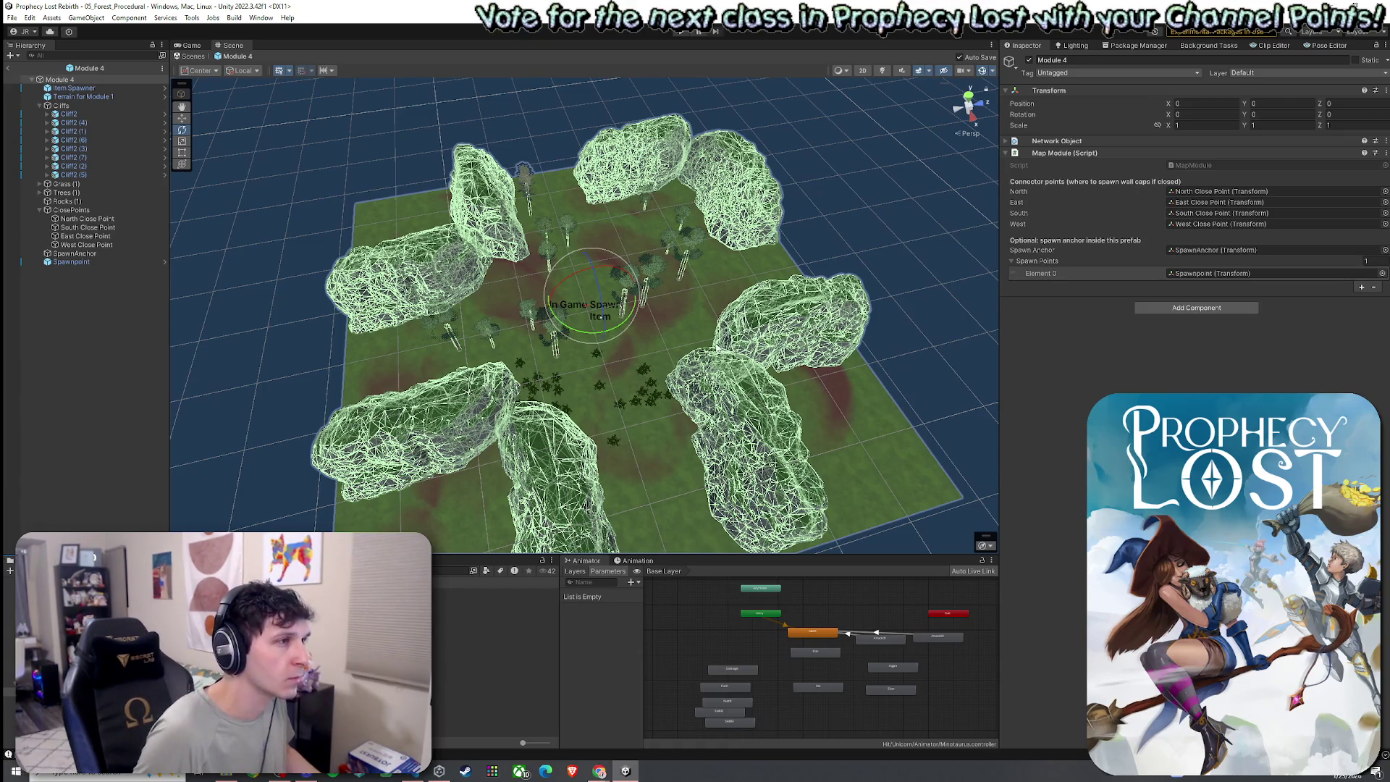
- Delete the birch tree and the neighbouring tall tree from the clearing
left_click(449, 416)
scroll(560, 403, "up", 10)
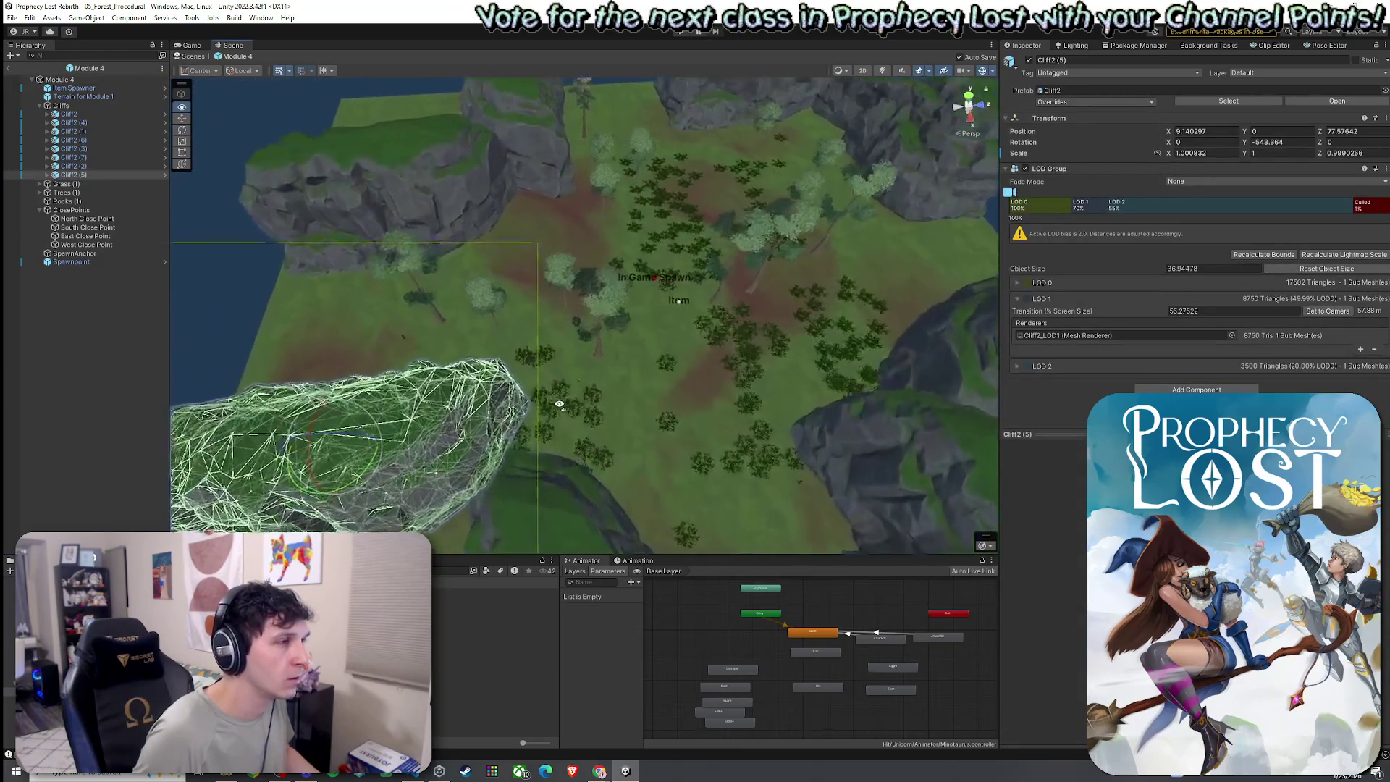
scroll(559, 404, "up", 5)
left_click(466, 297)
scroll(557, 326, "up", 2)
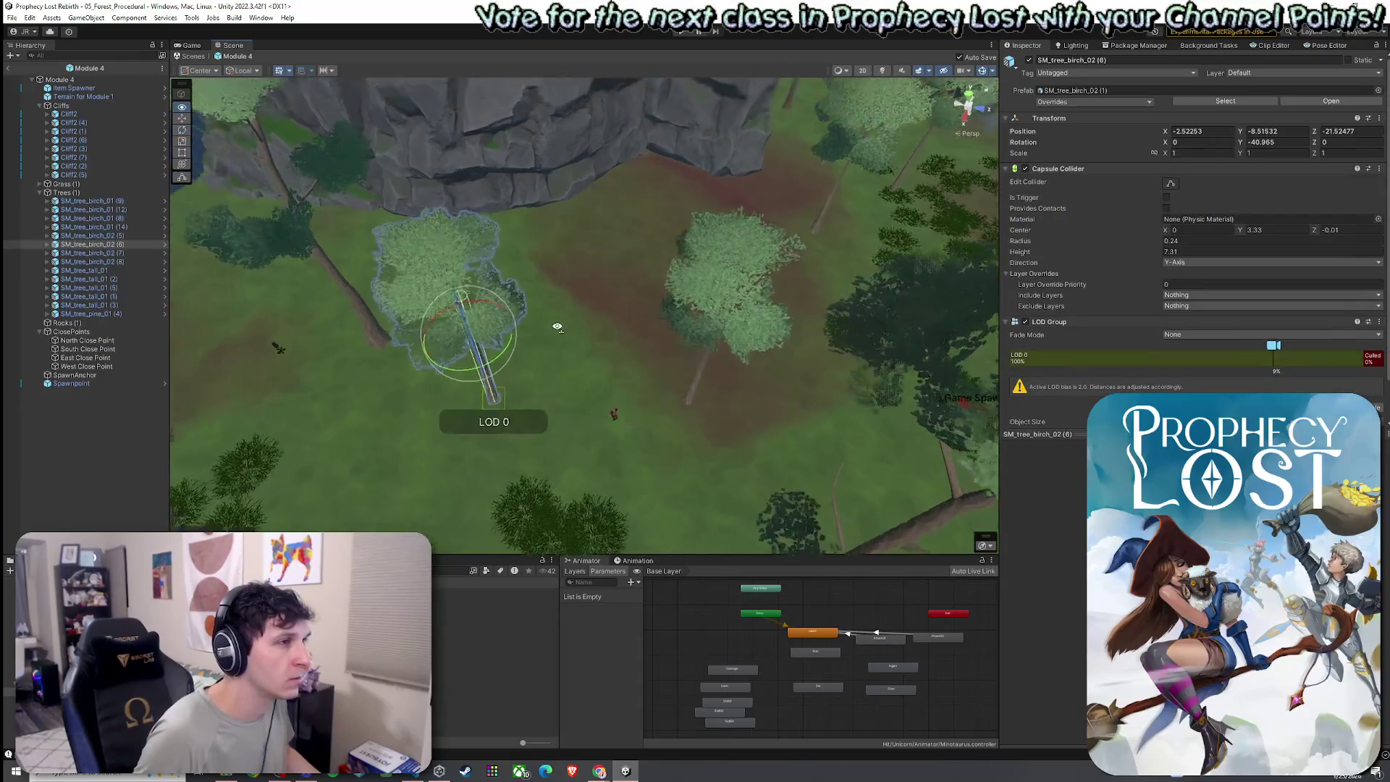
left_click_drag(558, 326, 354, 253, "alt")
left_click(309, 254, "shift")
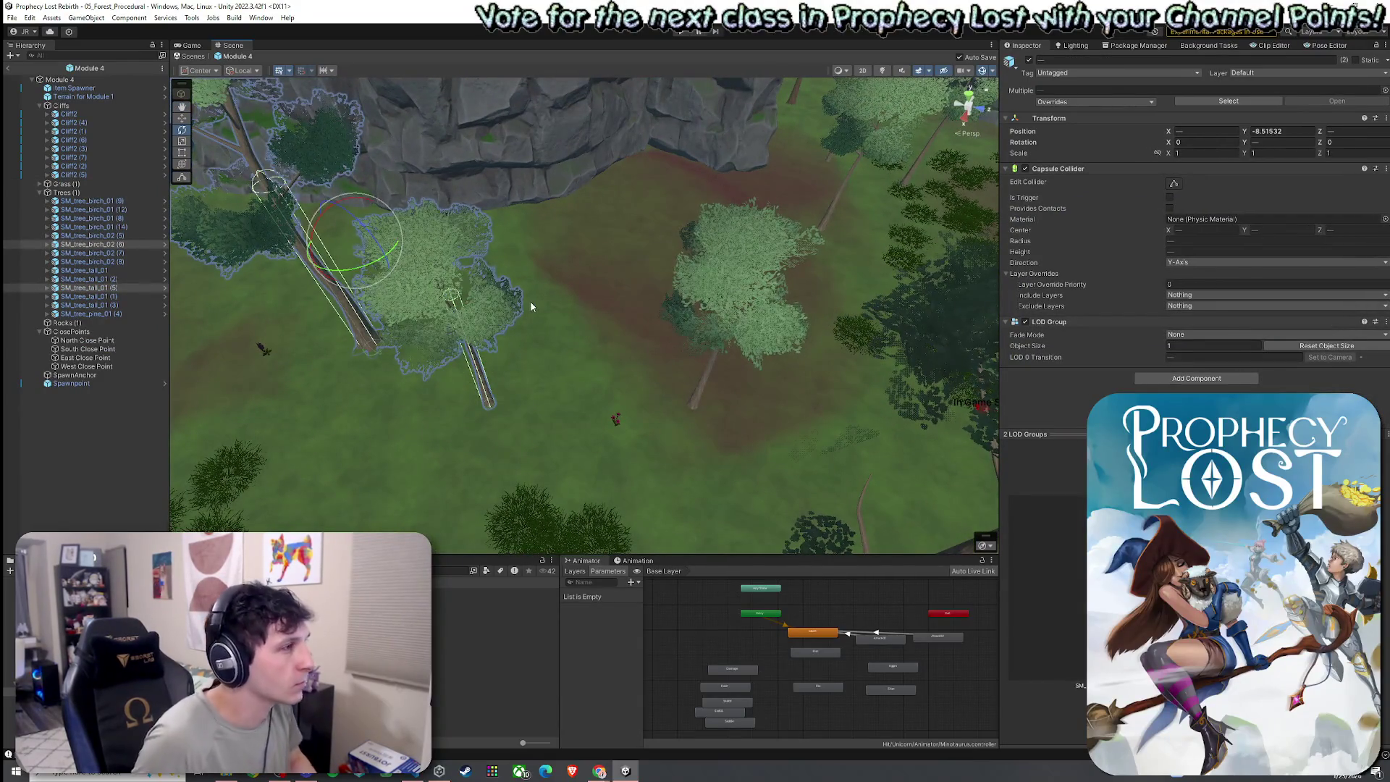
key("Delete")
- Rotate Cliff2 (5) to a new angle around its vertical axis
scroll(544, 319, "down", 5)
left_click_drag(558, 332, 694, 365, "alt")
left_click(572, 453)
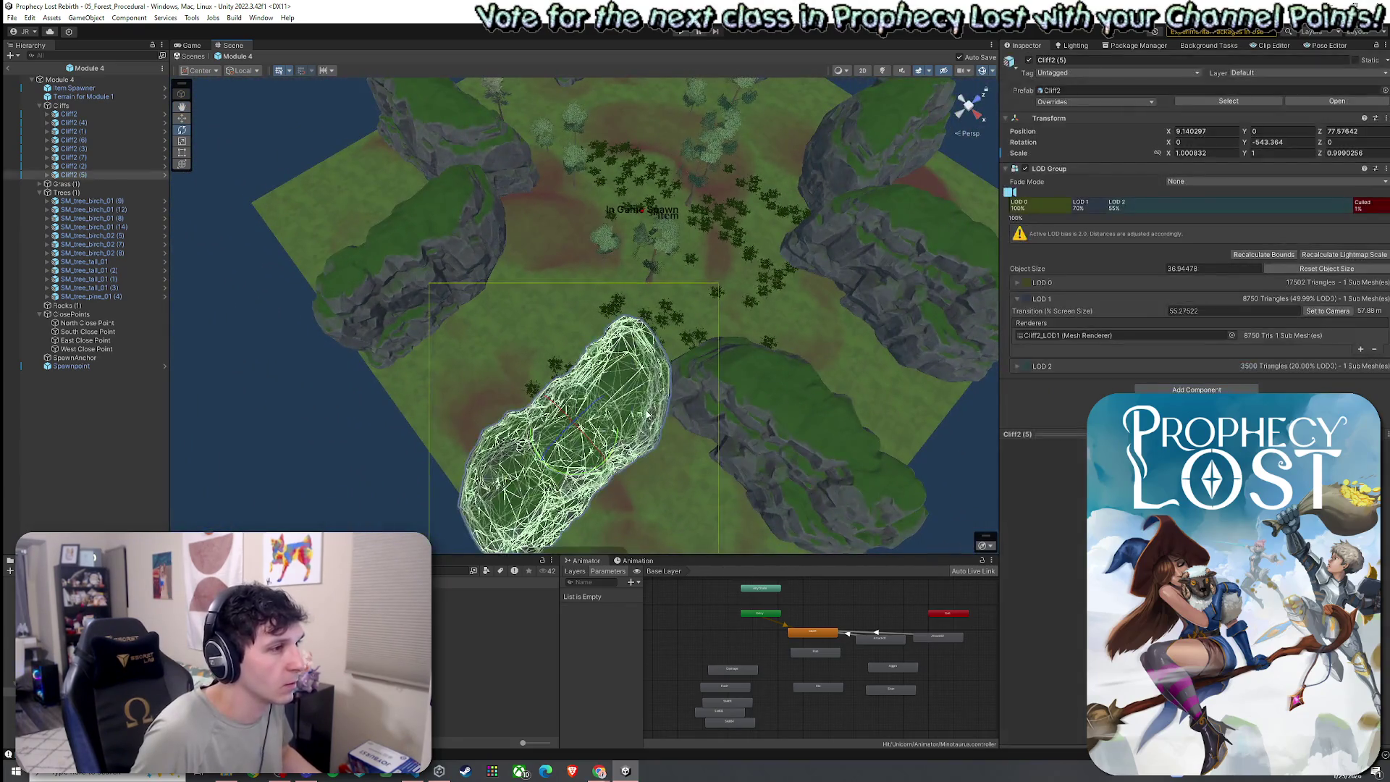
key("w")
key("e")
mouse_move(687, 481)
left_mouse_down()
mouse_move(721, 460)
mouse_move(744, 496)
mouse_move(598, 468)
mouse_move(599, 403)
mouse_move(534, 406)
mouse_move(655, 218)
mouse_move(686, 221)
left_mouse_up()
- Rotate the right-hand Cliff2 to about -201.7° so it fills the cliff wall
mouse_move(763, 268)
left_mouse_down("alt")
mouse_move(574, 265)
mouse_move(579, 239)
mouse_move(604, 293)
mouse_move(557, 246)
left_mouse_up("alt")
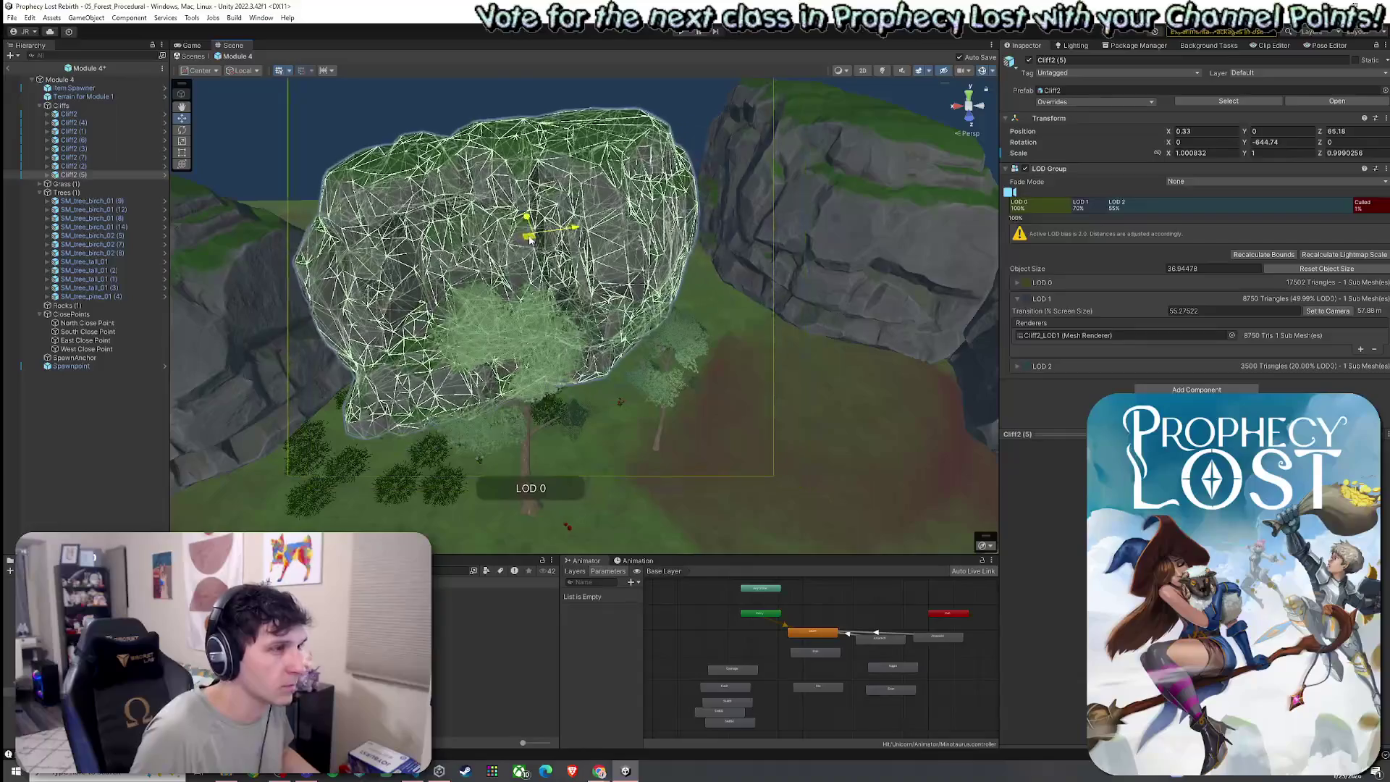
left_click(796, 236)
mouse_move(797, 236)
left_mouse_down("alt")
mouse_move(811, 283)
mouse_move(782, 279)
left_mouse_up("alt")
key("e")
mouse_move(680, 210)
left_mouse_down()
mouse_move(625, 230)
mouse_move(665, 223)
mouse_move(597, 403)
mouse_move(812, 414)
mouse_move(854, 439)
mouse_move(833, 468)
mouse_move(865, 454)
left_mouse_up()
left_click(597, 403)
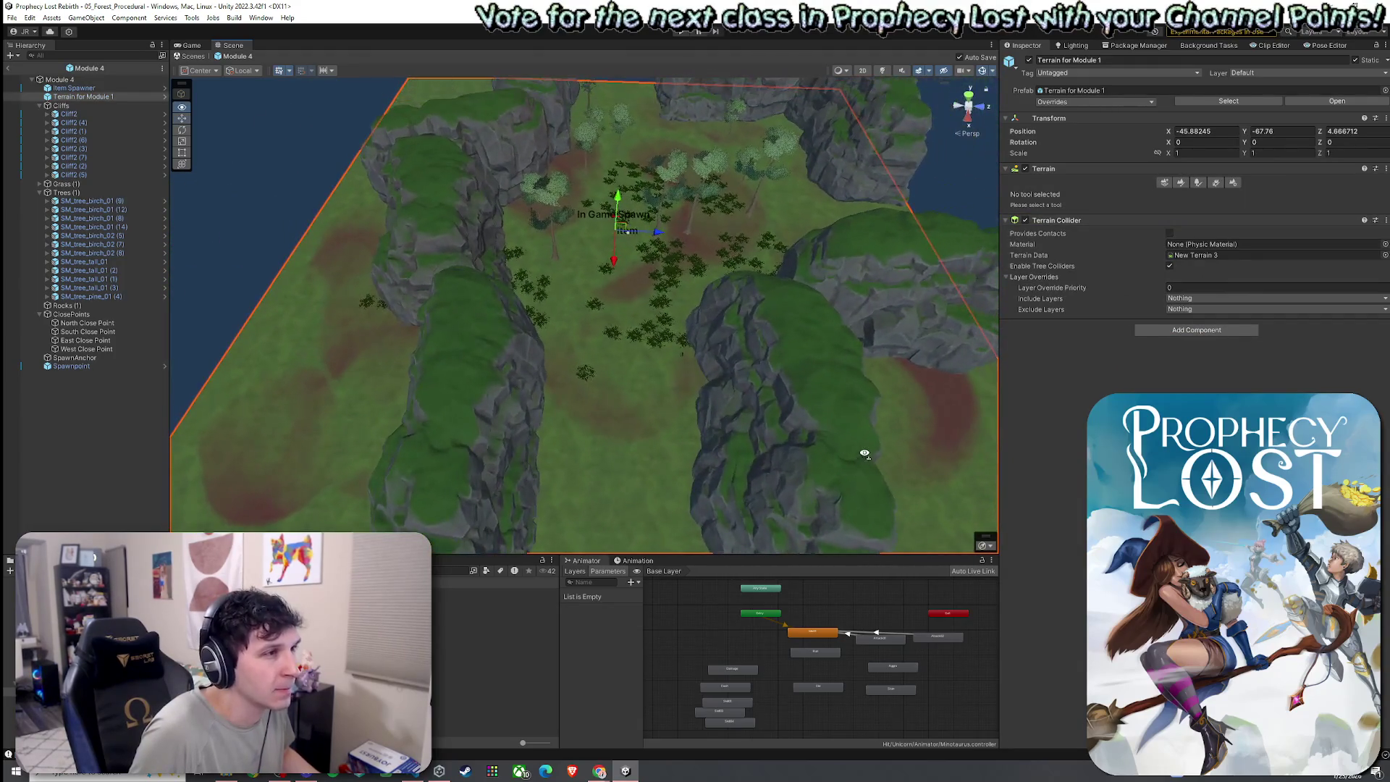
scroll(731, 437, "up", 2)
- Turn Cliff2 (6) diagonally across the clearing and scale it longer and taller
key("e")
left_click(529, 428)
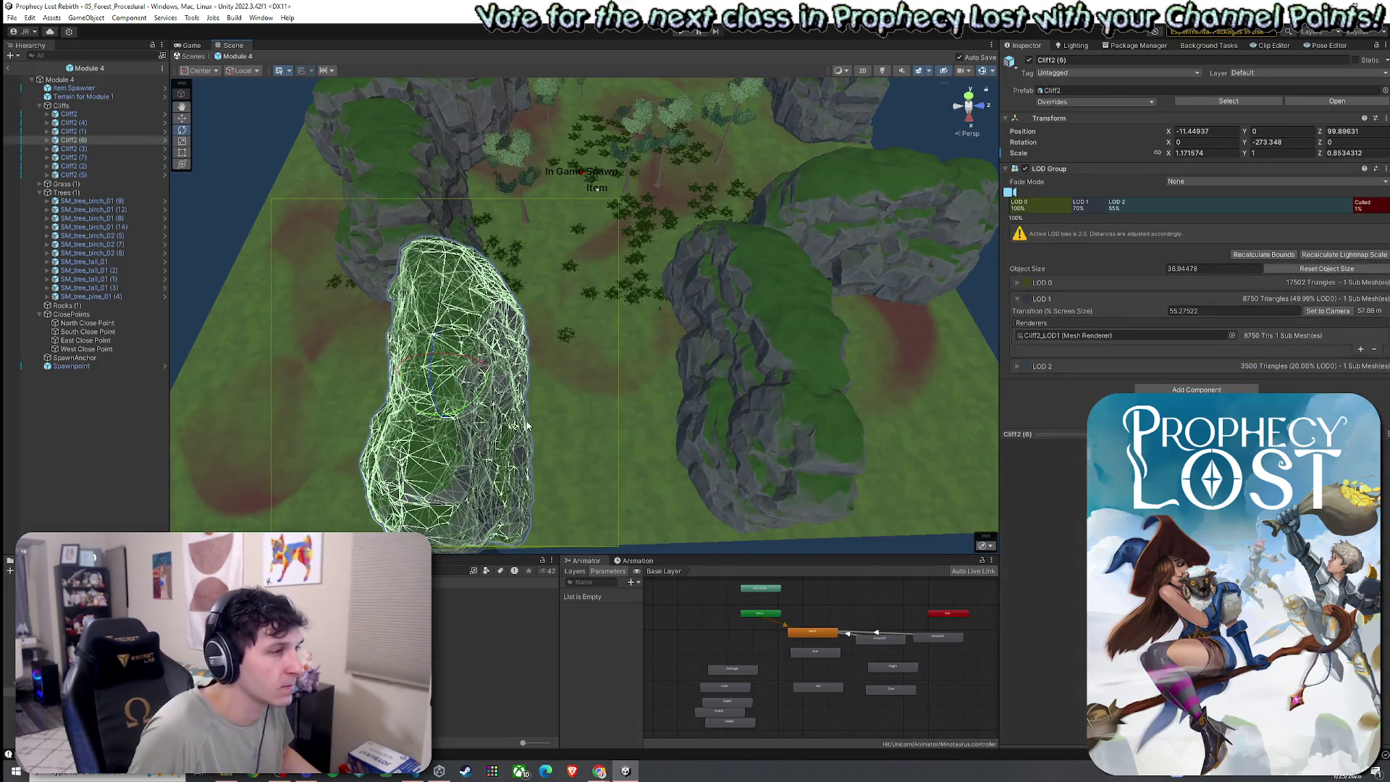
mouse_move(472, 404)
left_mouse_down()
mouse_move(488, 366)
mouse_move(410, 341)
left_mouse_up()
key("r")
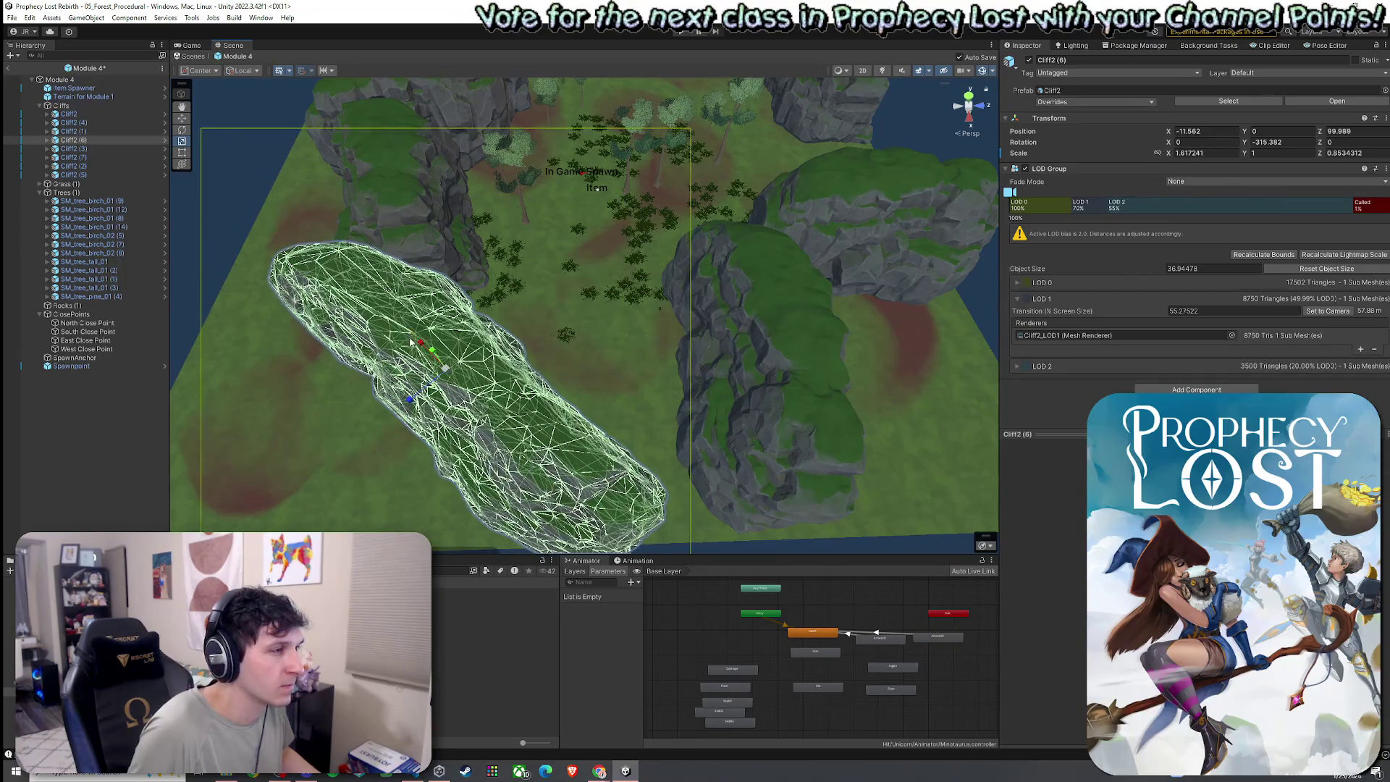
left_click_drag(409, 398, 381, 421)
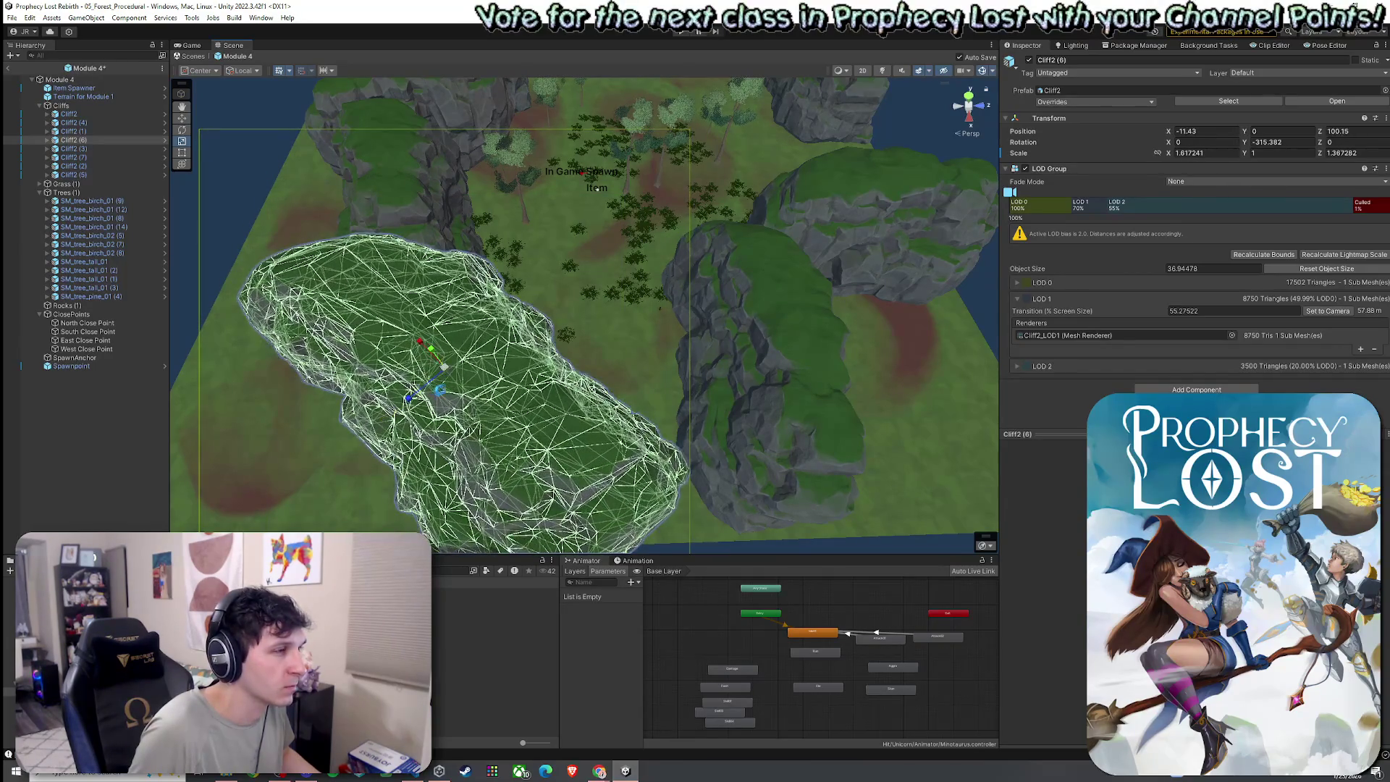
left_click_drag(436, 360, 526, 373)
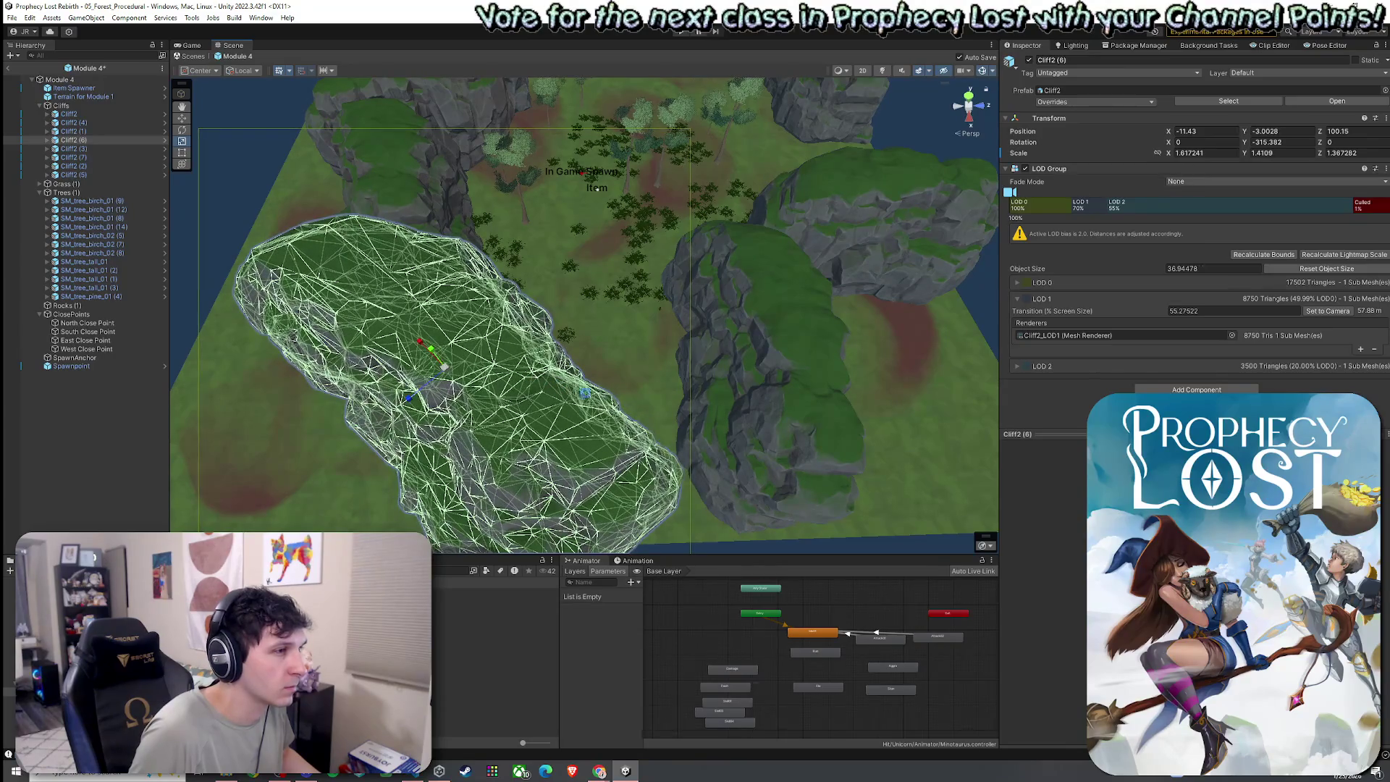
- Rotate Cliff2 (6) slightly further and nudge it into a new position
mouse_move(710, 413)
left_mouse_down()
mouse_move(700, 438)
mouse_move(619, 418)
left_mouse_up()
key("f")
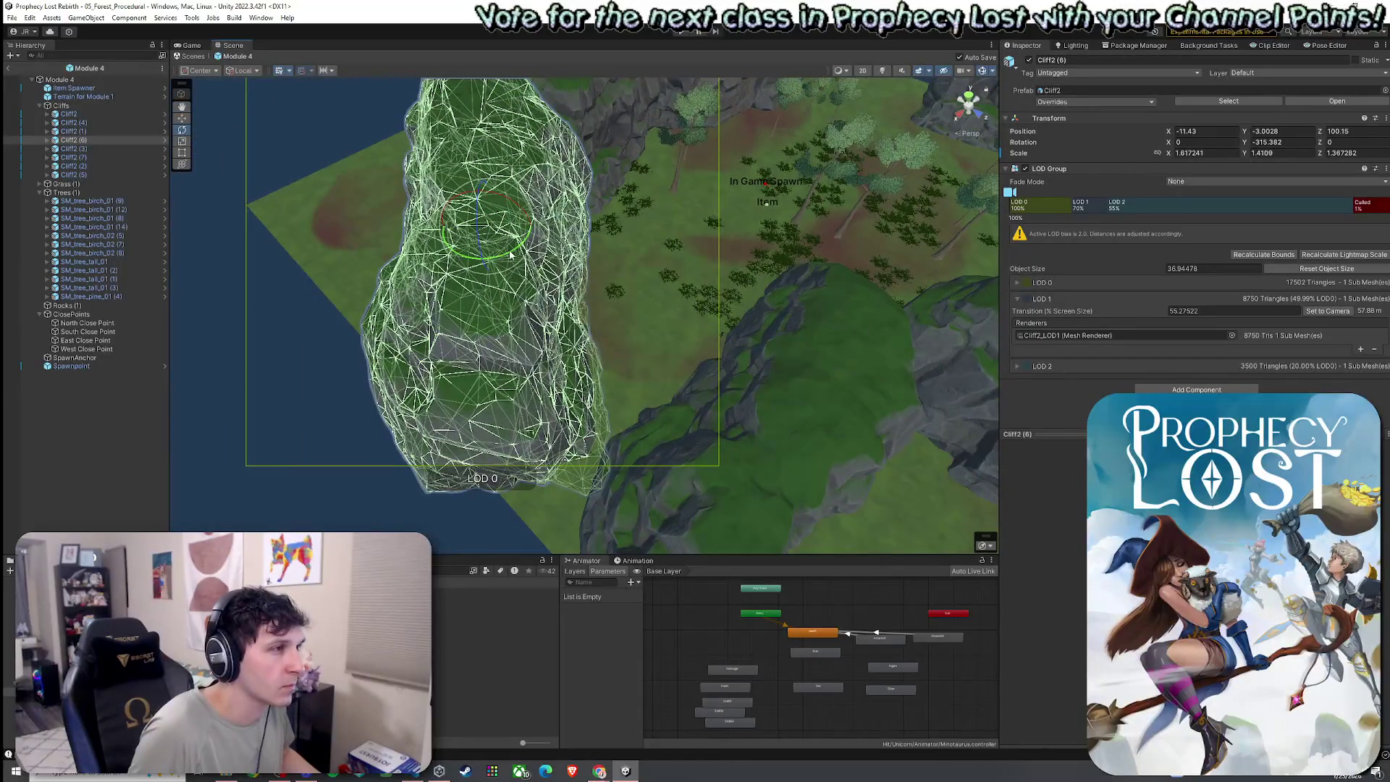
mouse_move(510, 254)
left_mouse_down()
mouse_move(526, 255)
mouse_move(472, 233)
mouse_move(484, 233)
left_mouse_up()
mouse_move(746, 354)
left_mouse_down()
mouse_move(754, 307)
mouse_move(654, 295)
mouse_move(542, 254)
mouse_move(354, 236)
mouse_move(326, 219)
mouse_move(507, 312)
left_mouse_up()
scroll(579, 346, "down", 5)
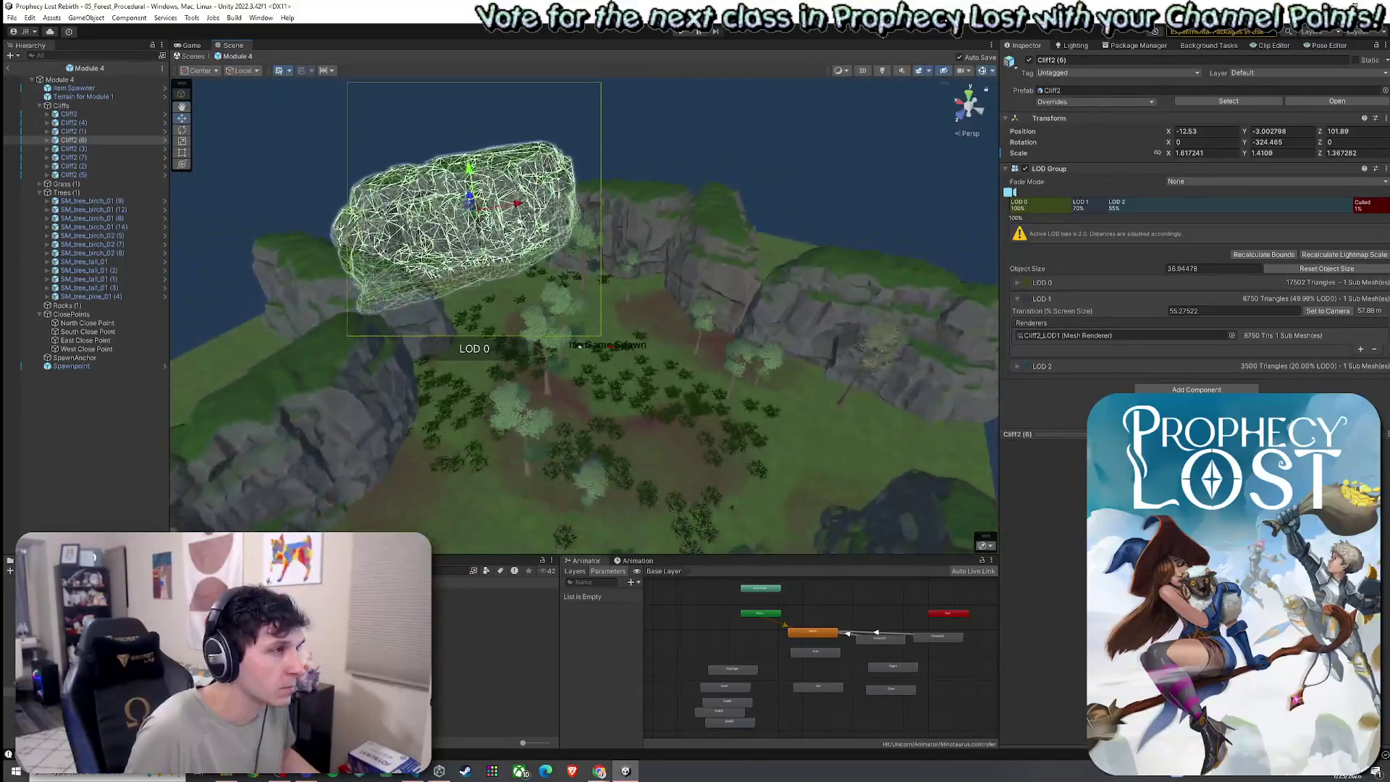
scroll(526, 252, "up", 5)
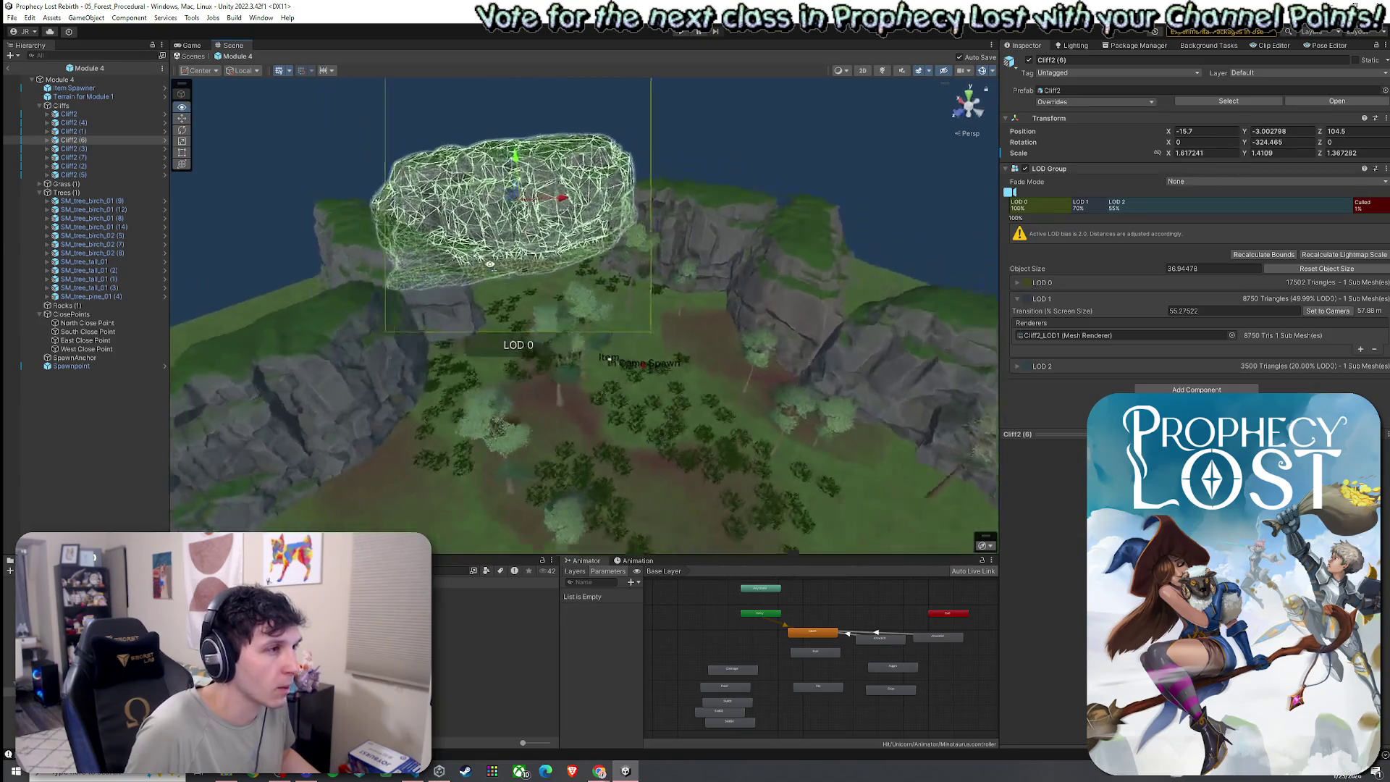
left_click_drag(487, 279, 908, 333)
- Move Cliff2 (8) out to the shoreline edge of the module
scroll(907, 334, "up", 5)
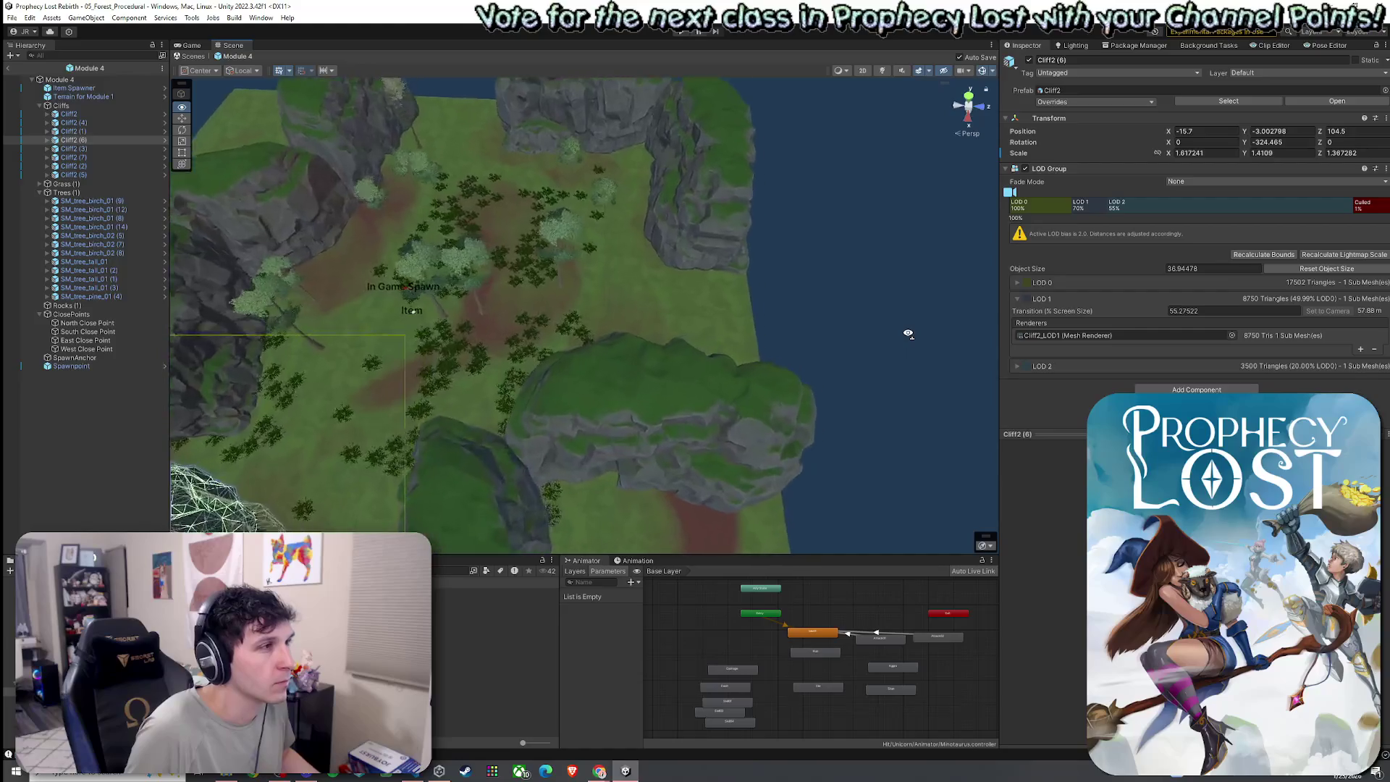
left_click(623, 418)
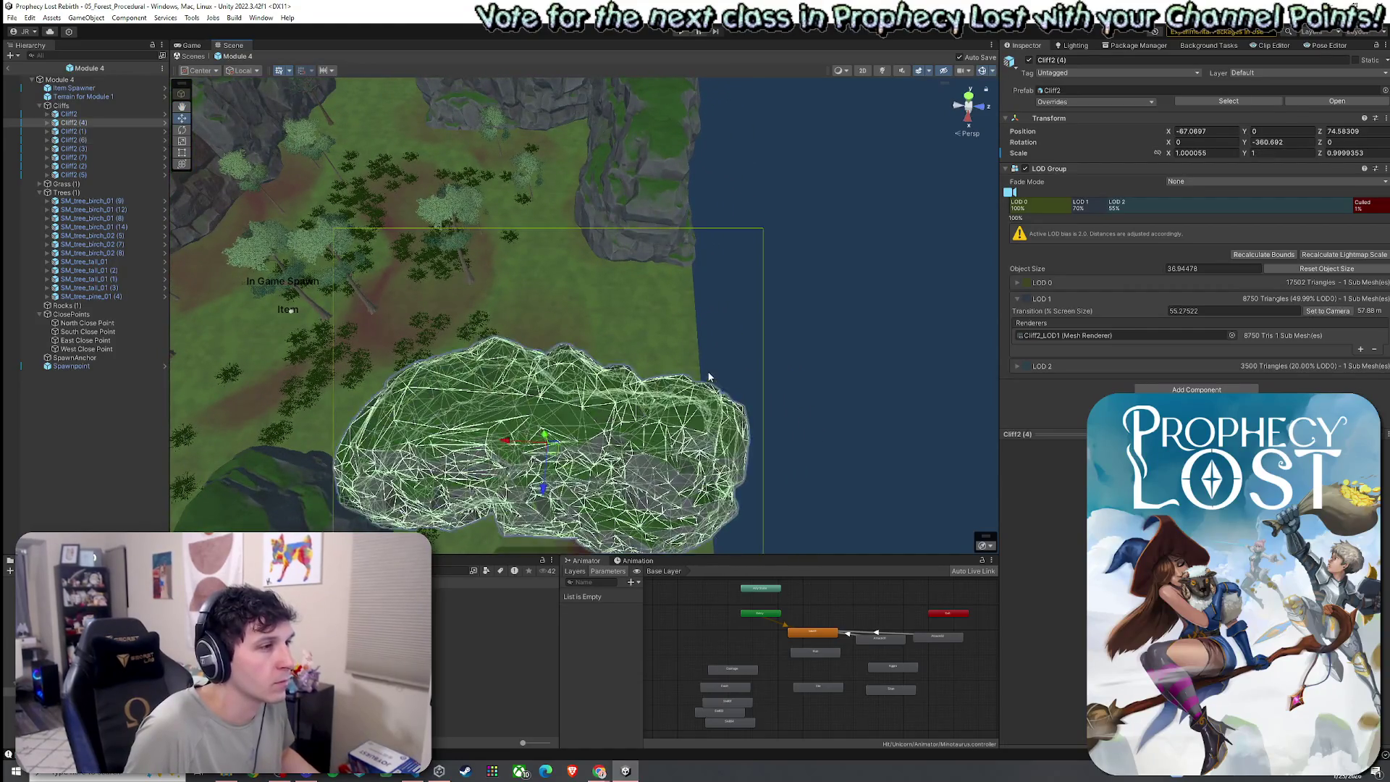
key("f")
mouse_move(536, 339)
left_mouse_down()
mouse_move(704, 367)
mouse_move(699, 349)
left_mouse_up()
key("e")
key("r")
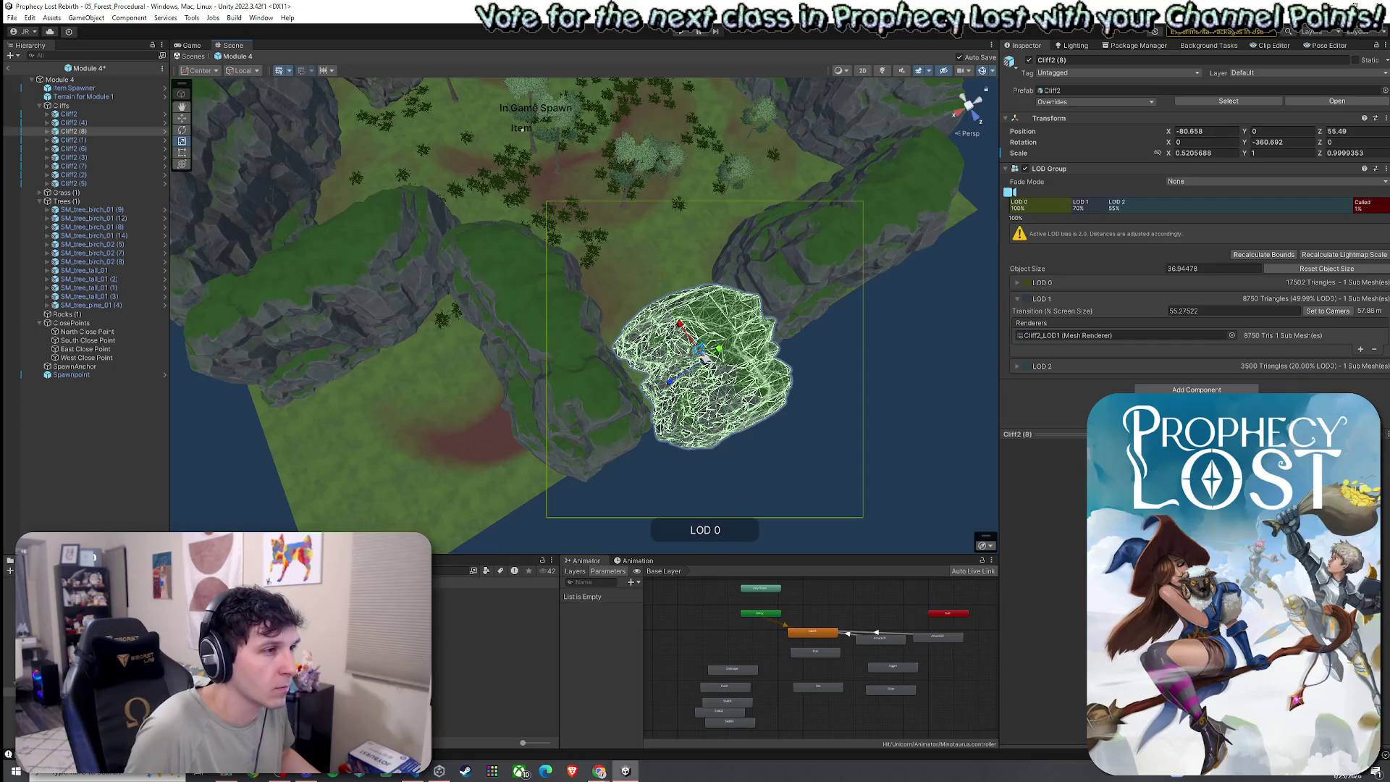
left_click(732, 372)
scroll(760, 388, "up", 10)
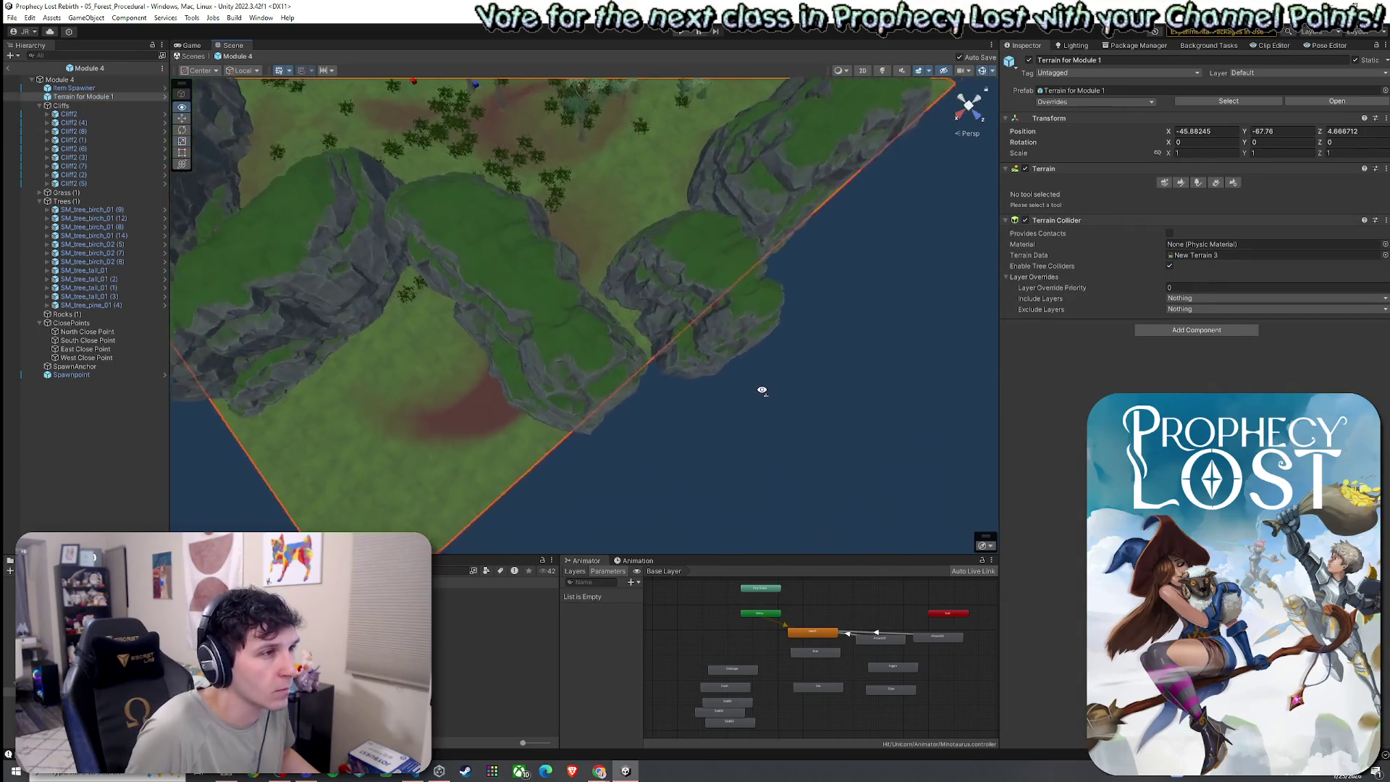
- Adjust Cliff2 (8)'s rotation, widen it to 0.83 X scale and save Module 4
left_click_drag(765, 391, 597, 328)
left_click(597, 328)
key("e")
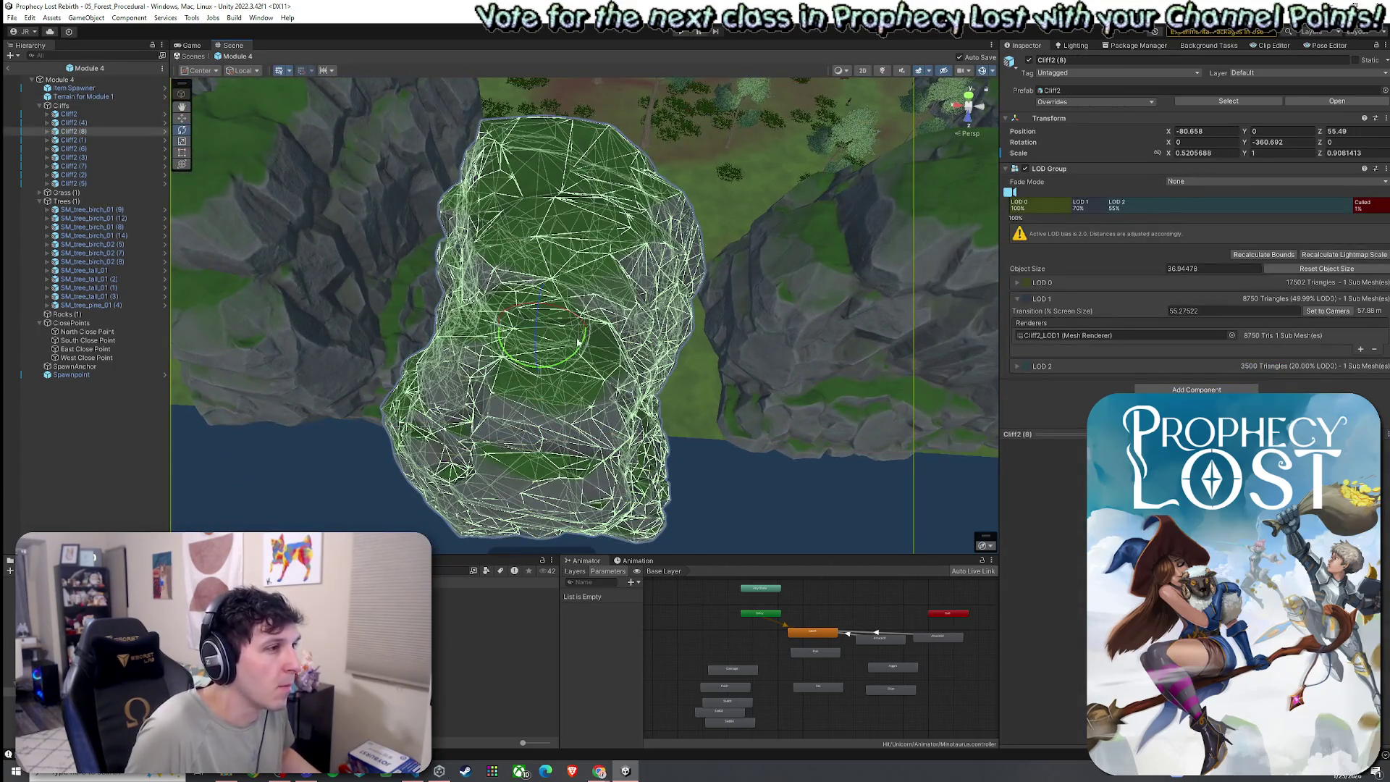
left_click_drag(440, 361, 463, 355)
key("r")
mouse_move(583, 329)
left_mouse_down()
mouse_move(552, 322)
mouse_move(550, 245)
mouse_move(583, 237)
mouse_move(542, 275)
left_mouse_up()
key("w")
key("e")
key("ctrl+s")
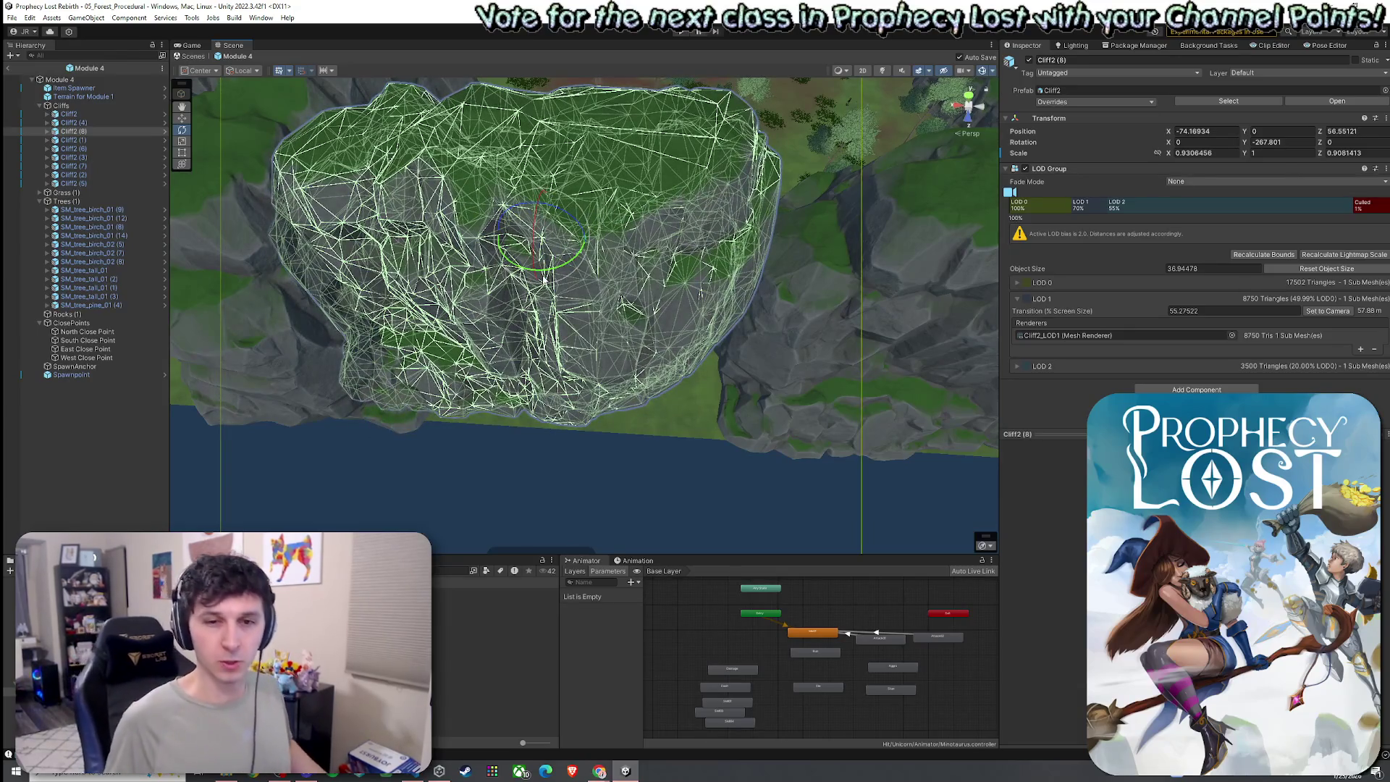
- Slide Cliff2 (8) to a new spot along the water's edge, then select Cliff2 (6)
left_click(558, 262)
mouse_move(676, 427)
left_mouse_down()
mouse_move(627, 418)
mouse_move(628, 402)
mouse_move(558, 366)
left_mouse_up()
left_click(524, 318)
mouse_move(524, 319)
left_mouse_down()
mouse_move(555, 337)
mouse_move(544, 302)
mouse_move(568, 200)
mouse_move(717, 351)
mouse_move(535, 245)
left_mouse_up()
left_click(548, 259)
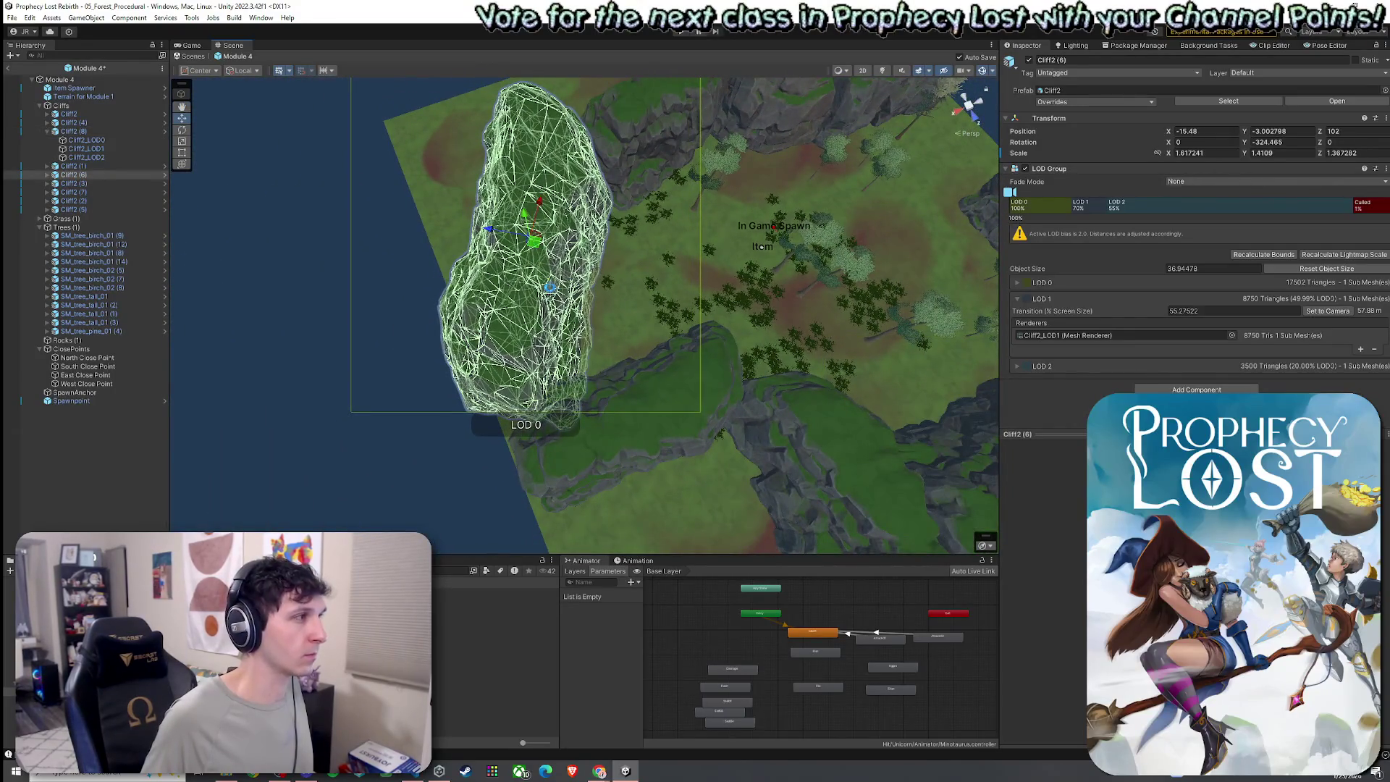
- Check Cliff2 (8)'s LOD child meshes such as Cliff2_LOD0, then collapse it
double_click(73, 131)
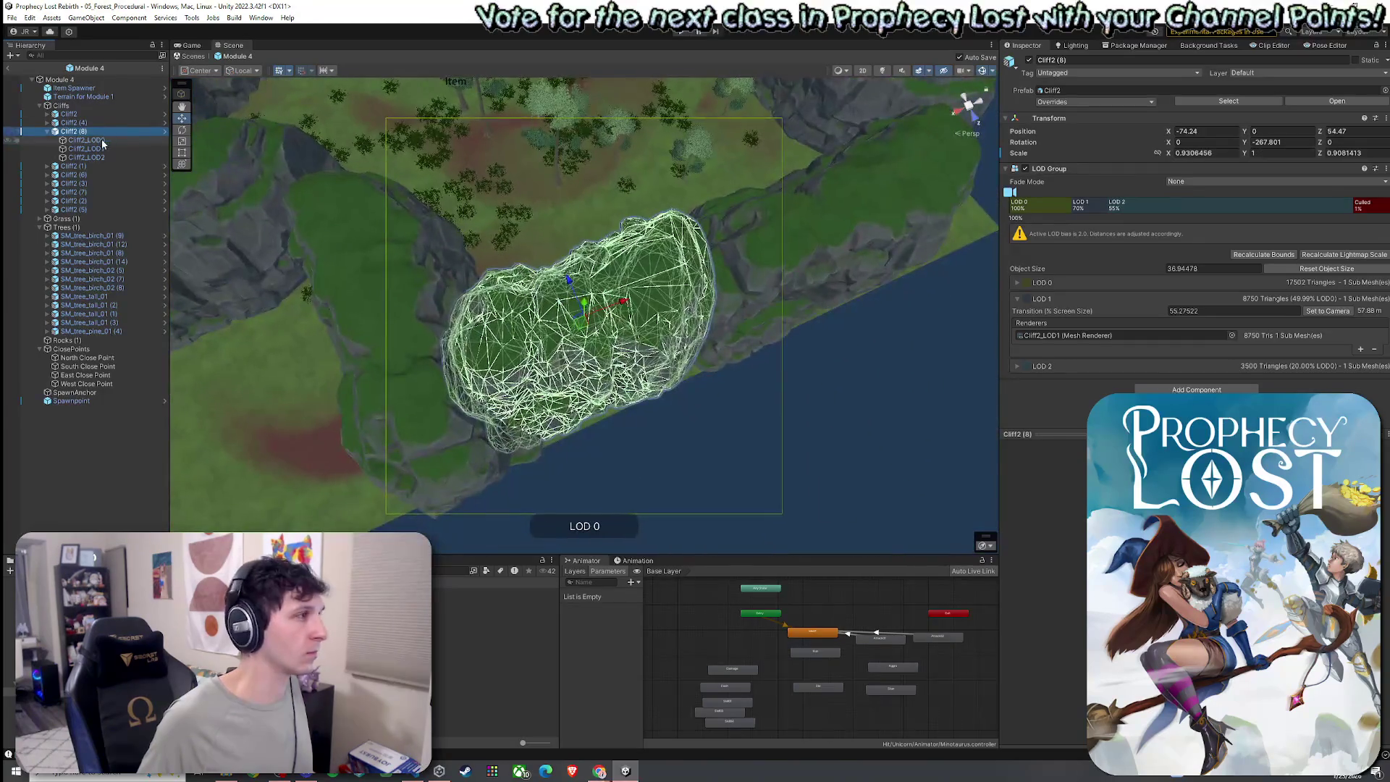
left_click(102, 139)
left_click(102, 157)
left_click(91, 140)
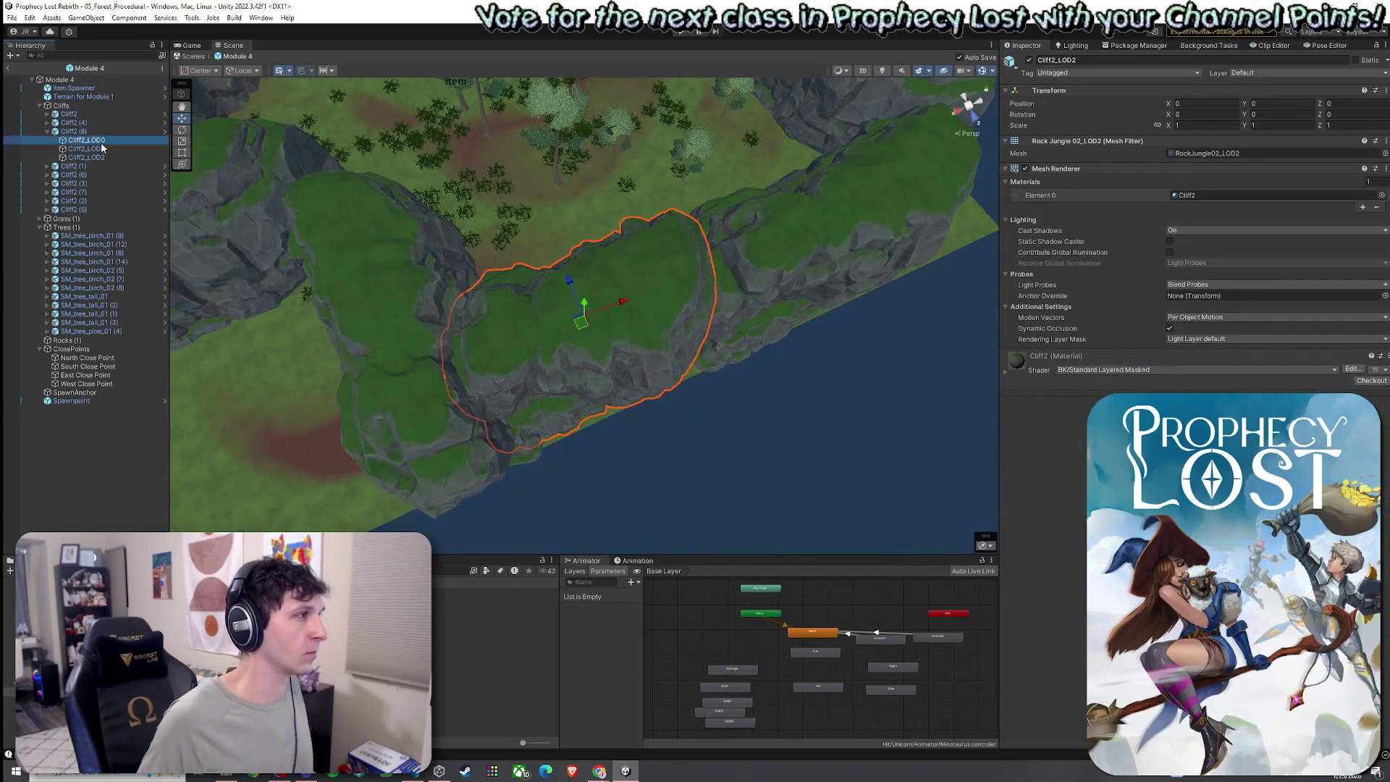
left_click(48, 135)
- Select all nine Cliff2 cliffs and frame the ring from above
left_click(69, 114)
left_click(73, 184, "shift")
key("f")
mouse_move(529, 201)
left_mouse_down()
mouse_move(729, 252)
mouse_move(736, 236)
mouse_move(579, 207)
mouse_move(82, 160)
left_mouse_up()
scroll(740, 228, "up", 8)
key("f")
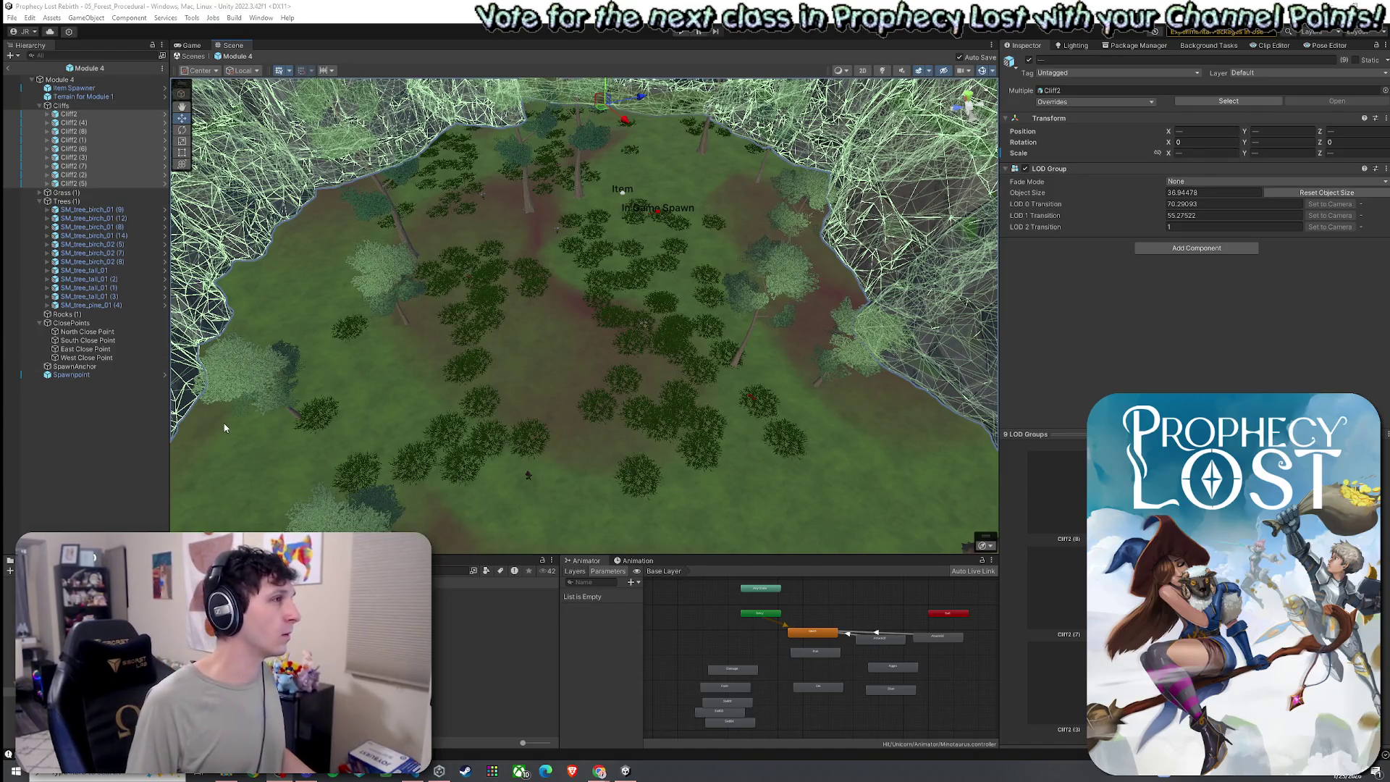
left_click(492, 618)
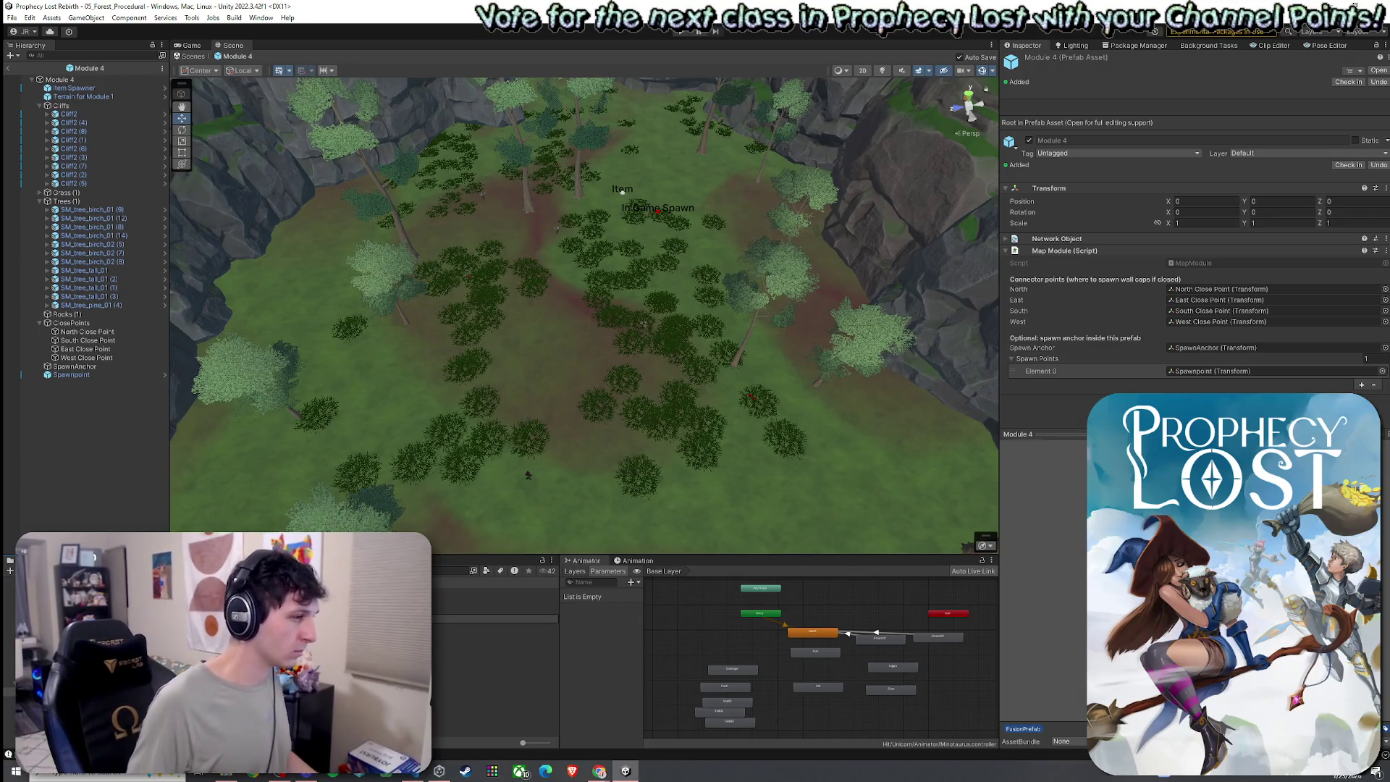
- Open the Dead End Module 1 prefab from the Project panel
left_click(496, 618)
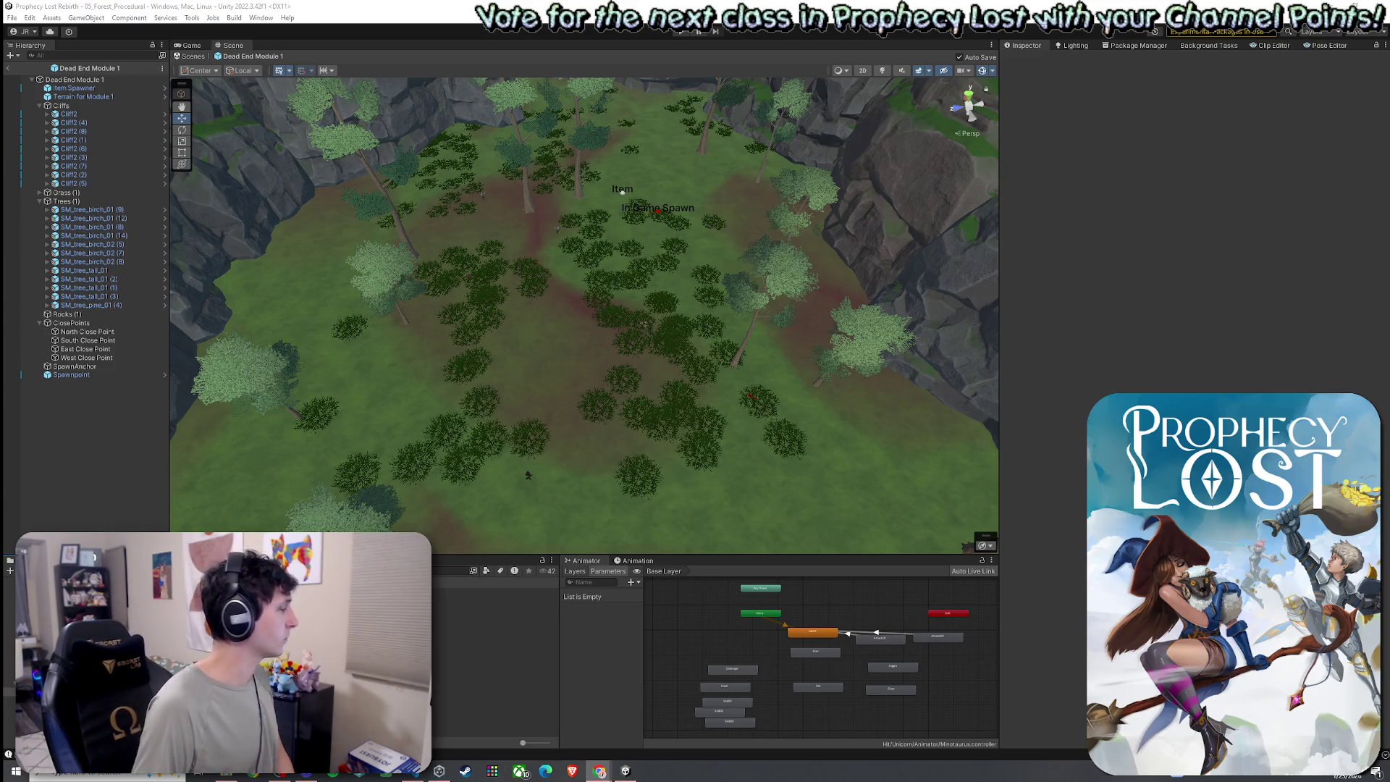
- Exit Dead End Module 1's Prefab mode from the File menu, returning to 05_Forest_Procedural
left_click(12, 17)
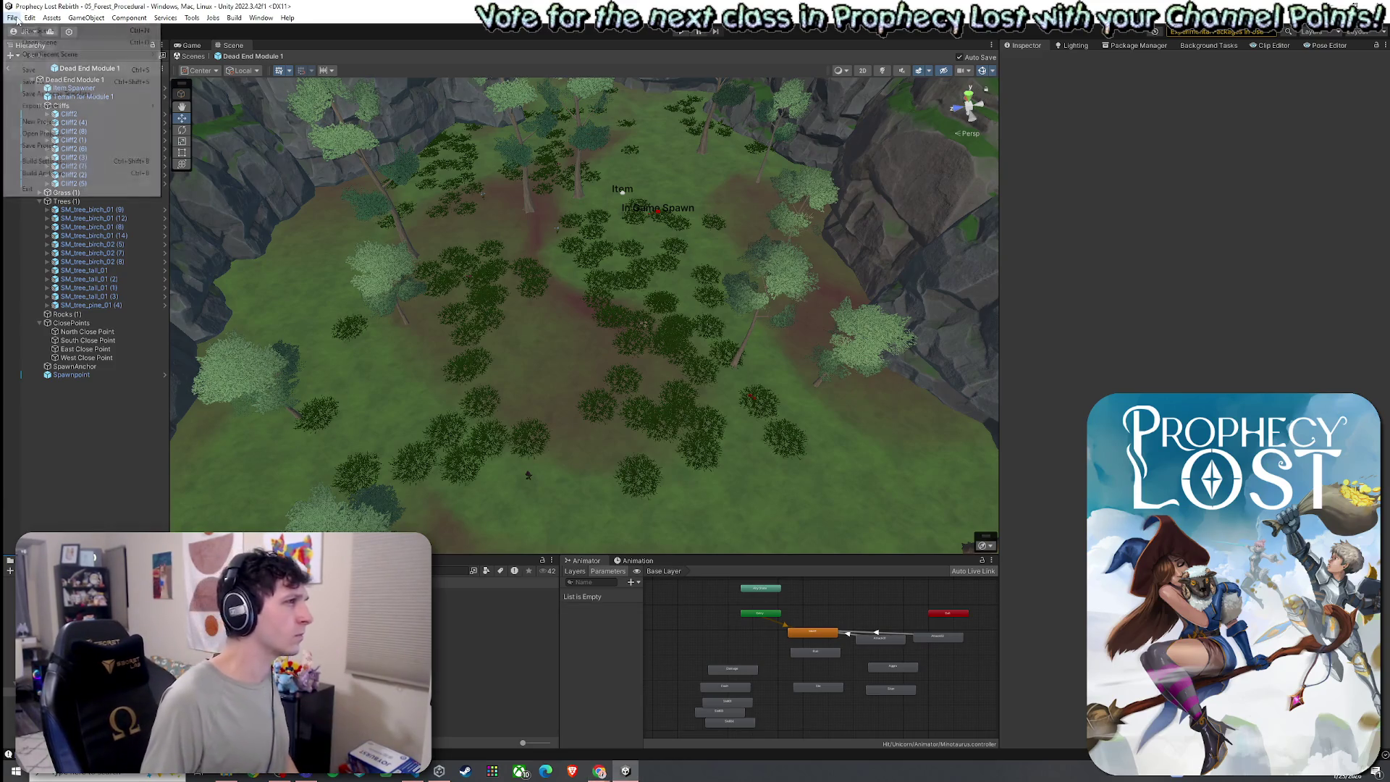
left_click(34, 68)
left_click(22, 58)
left_click(12, 17)
key("Escape")
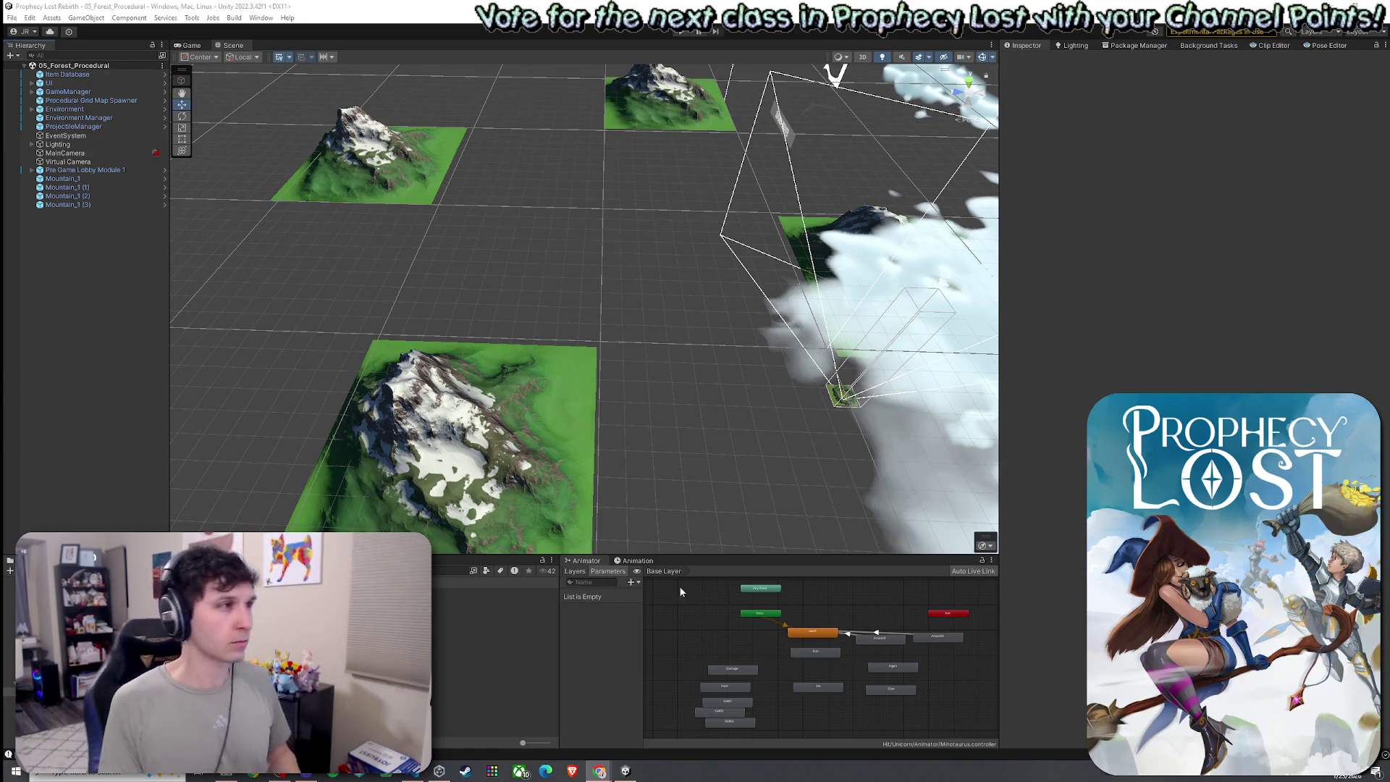
- Save the 05_Forest_Procedural scene, then select the NetworkProjectConfig asset in the Project panel
left_click(11, 17)
left_click(29, 72)
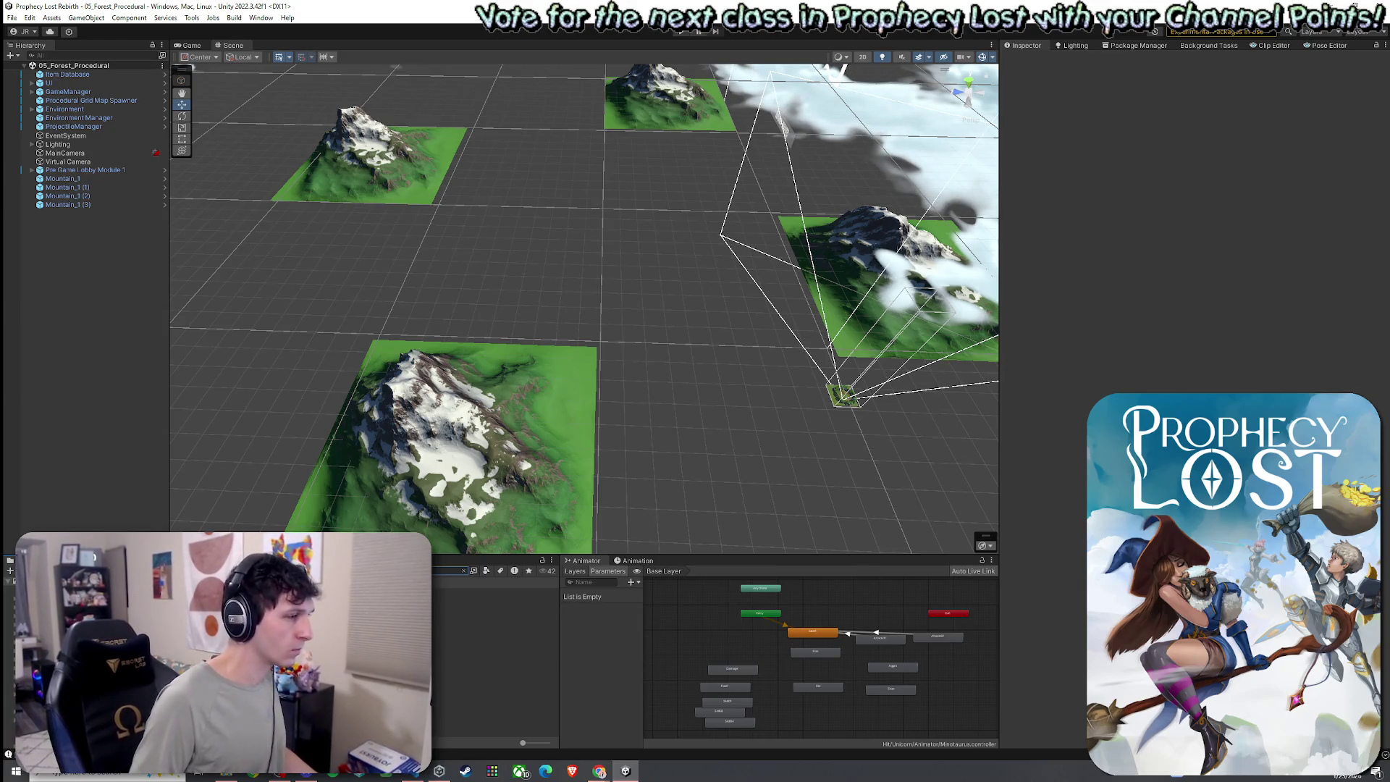
left_click(506, 592)
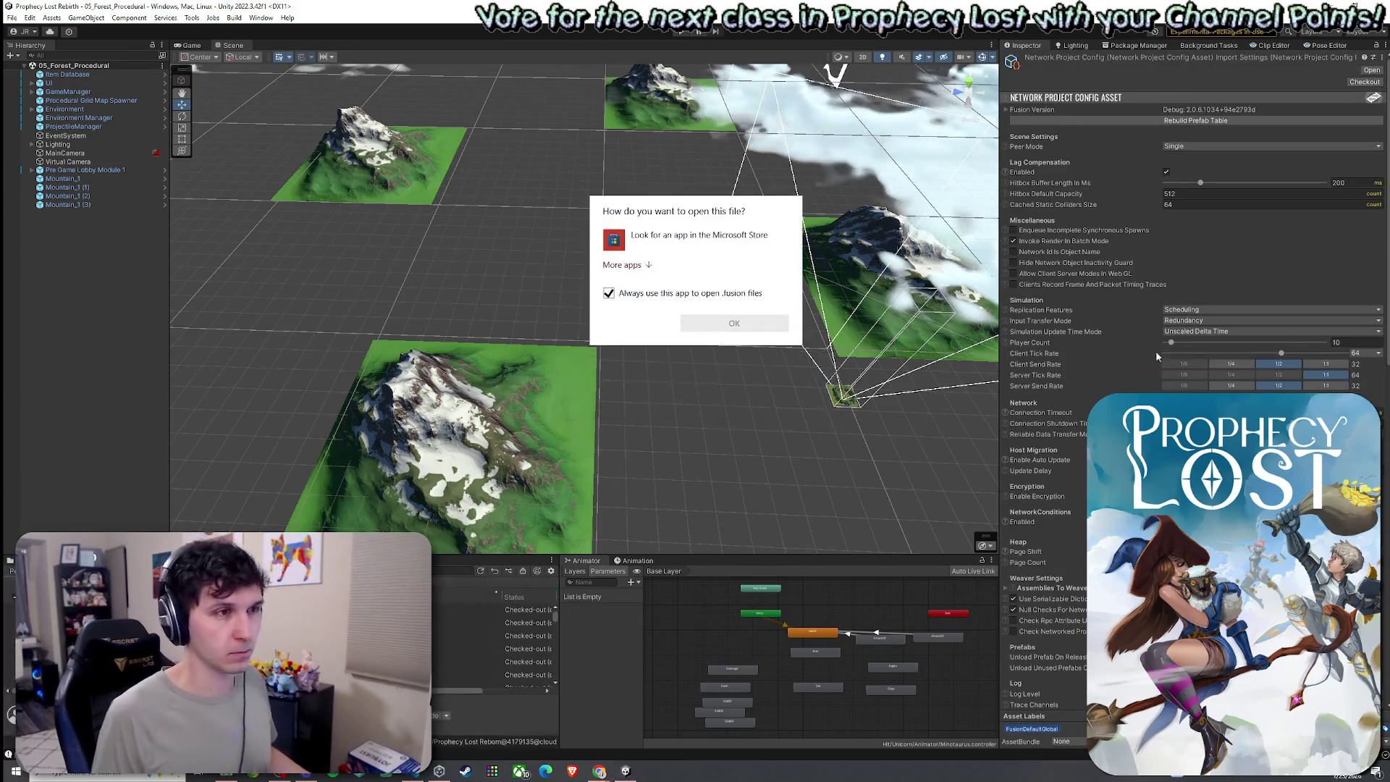
- Dismiss the open-with prompt, rebuild the Fusion prefab table, and expand the Fusion Version foldout
key("Escape")
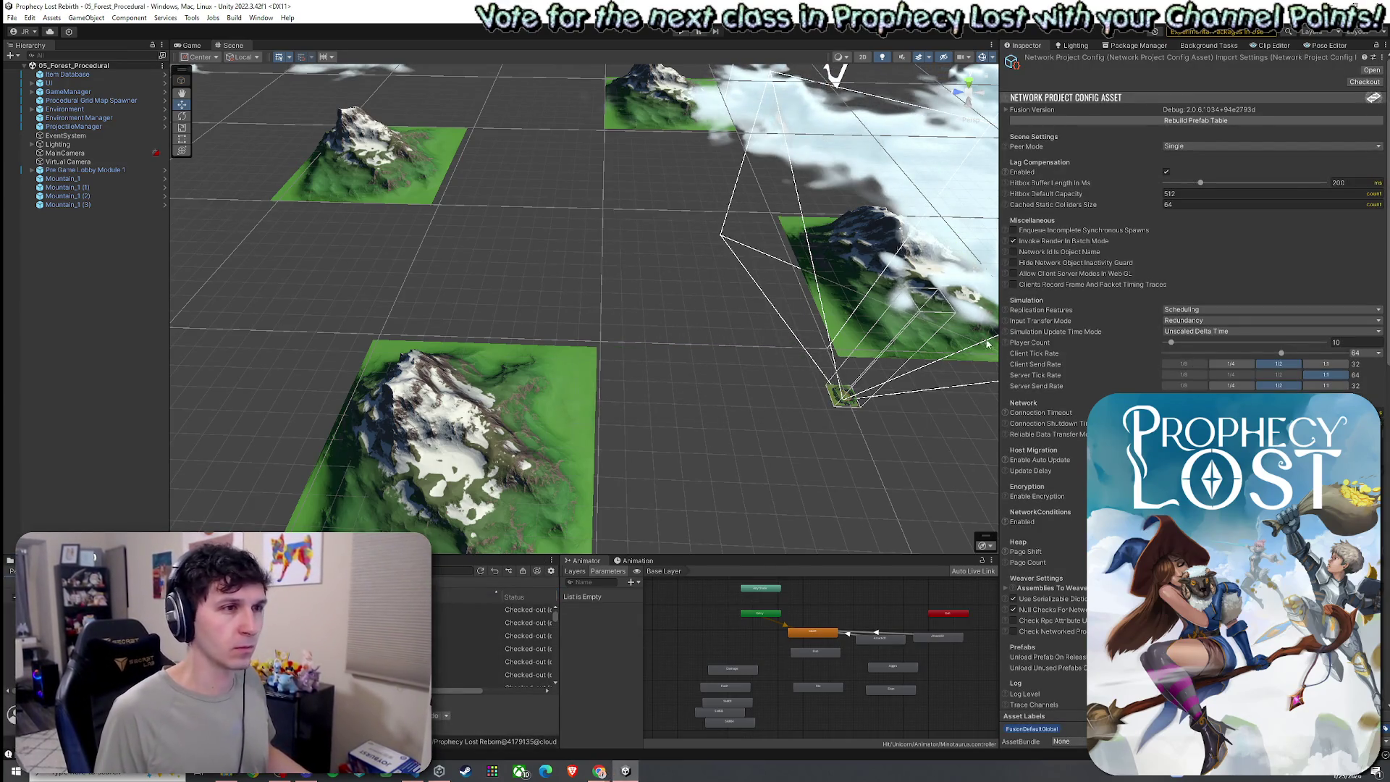
left_click(1210, 120)
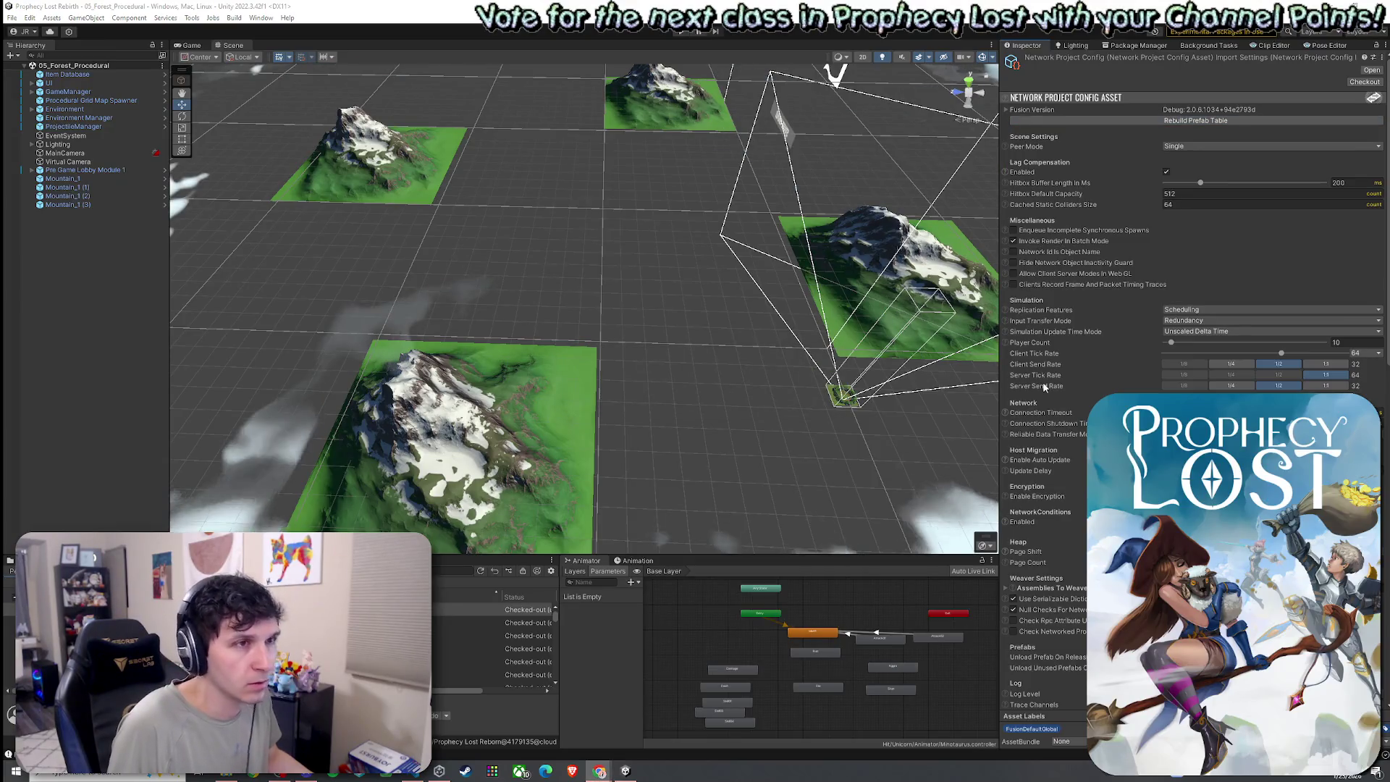
left_click(1194, 110)
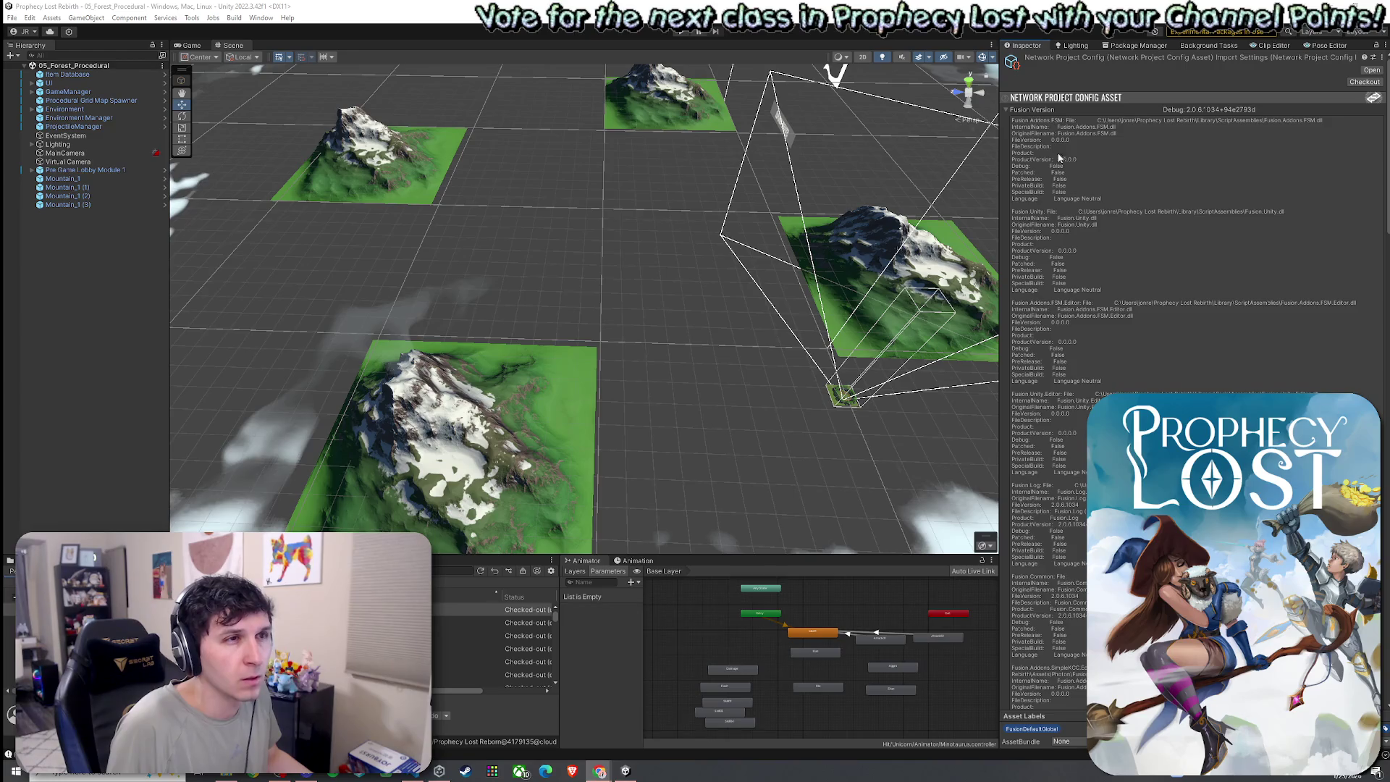
left_click(1006, 110)
left_click(1006, 110)
left_click(1006, 110)
left_click(1006, 110)
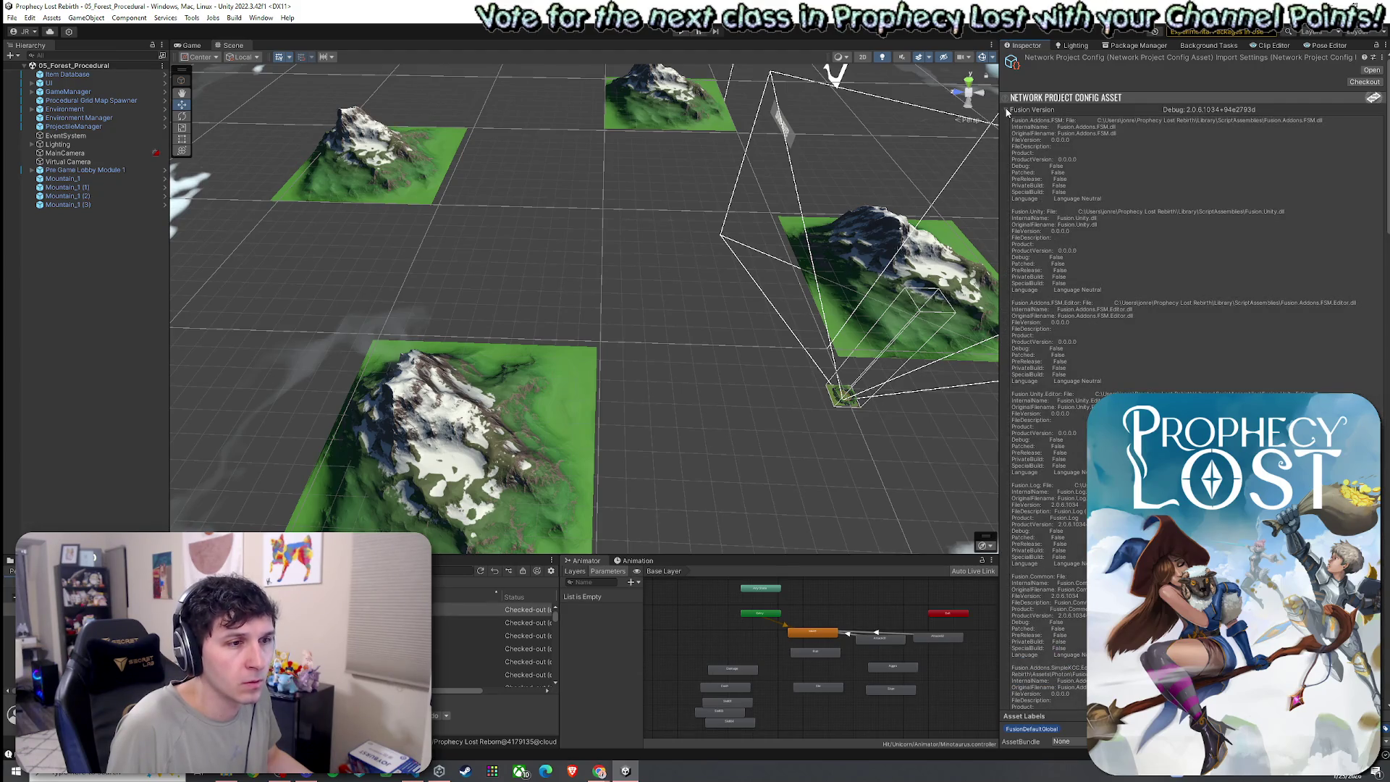
- Scroll the Inspector down to the registered network Prefabs list, then return to the Project tab
scroll(1049, 273, "down", 10)
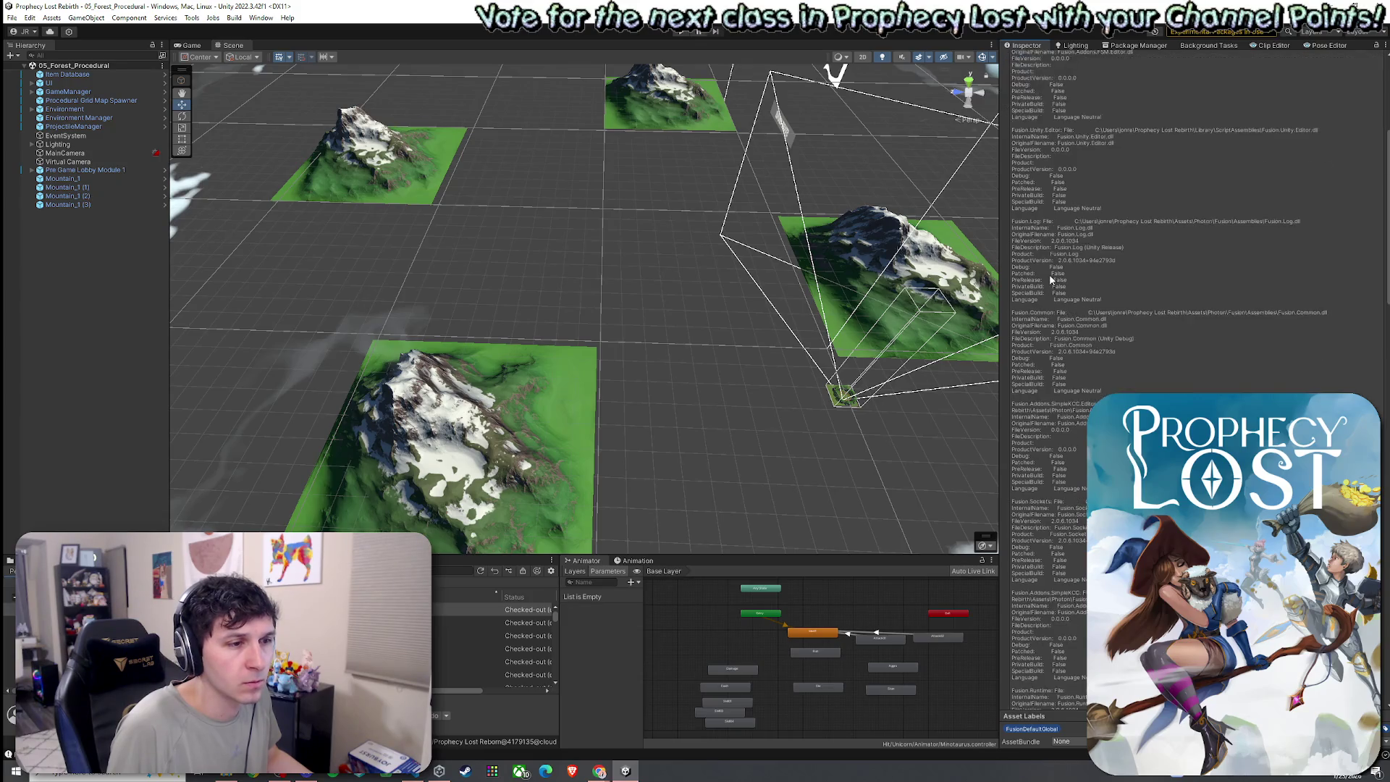
scroll(1049, 275, "down", 15)
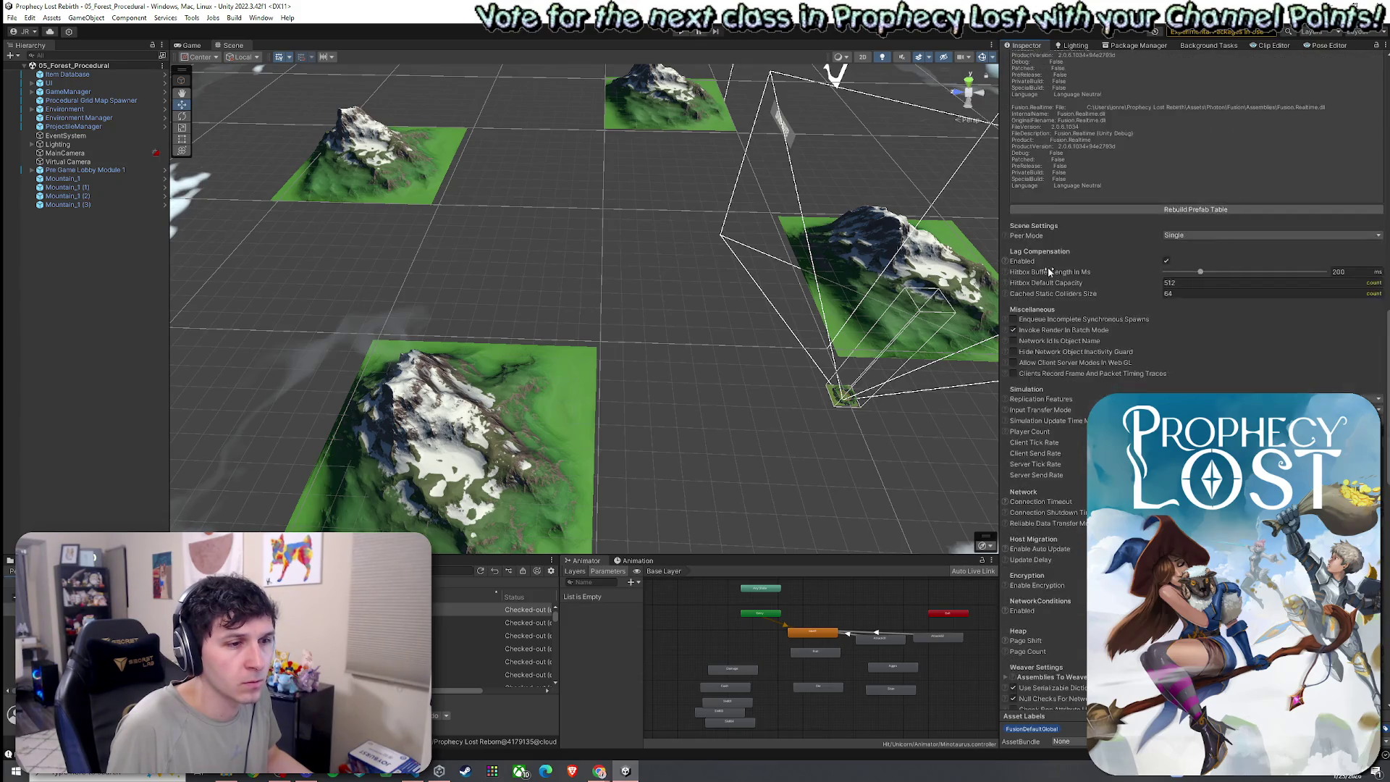
scroll(1049, 273, "down", 15)
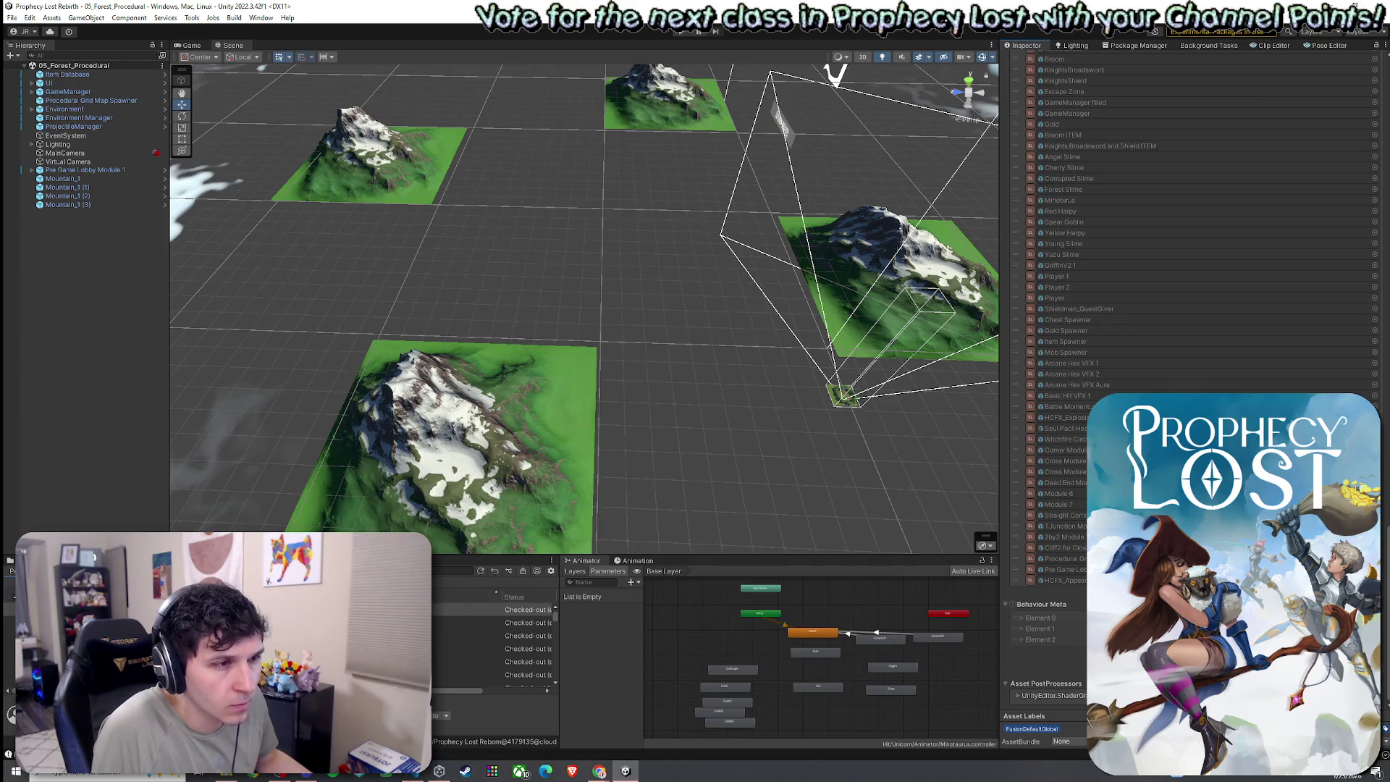
scroll(1194, 217, "up", 5)
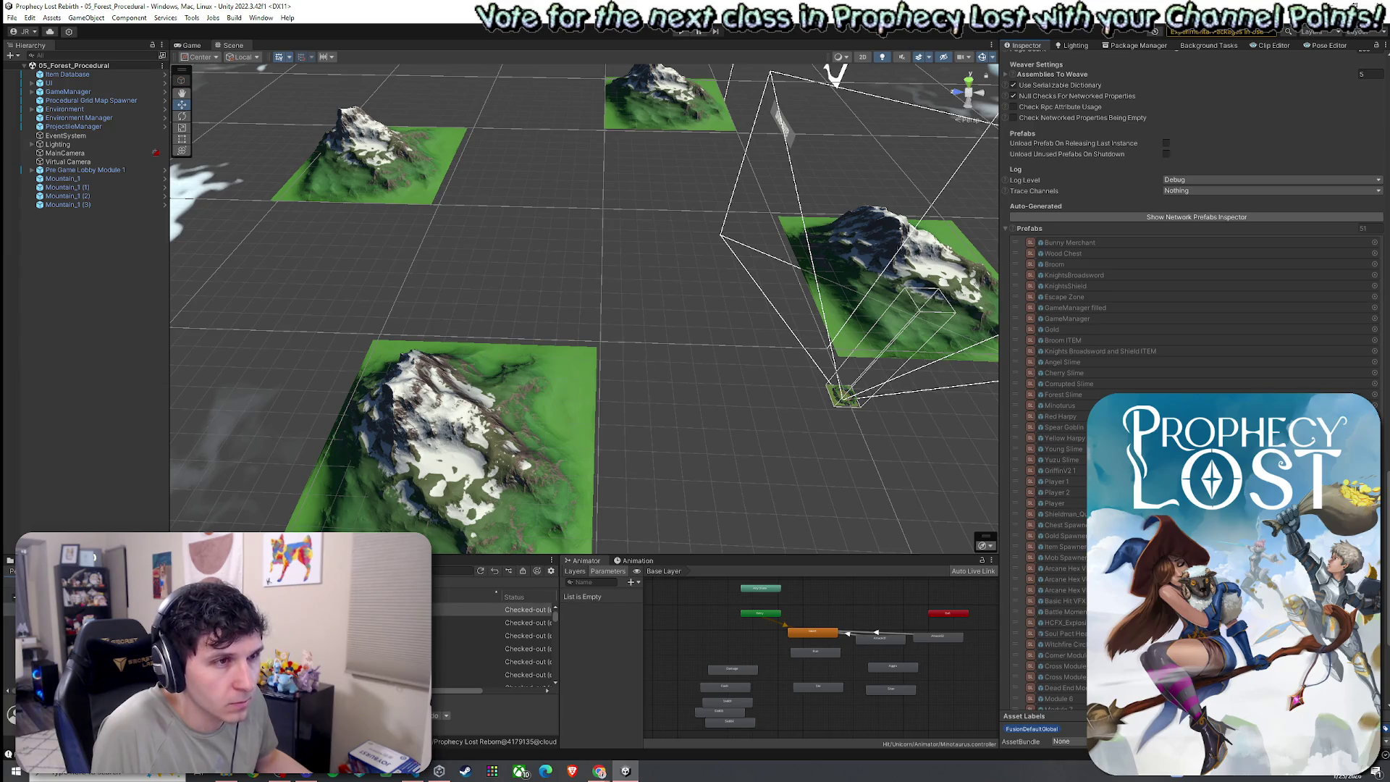
scroll(1194, 362, "down", 3)
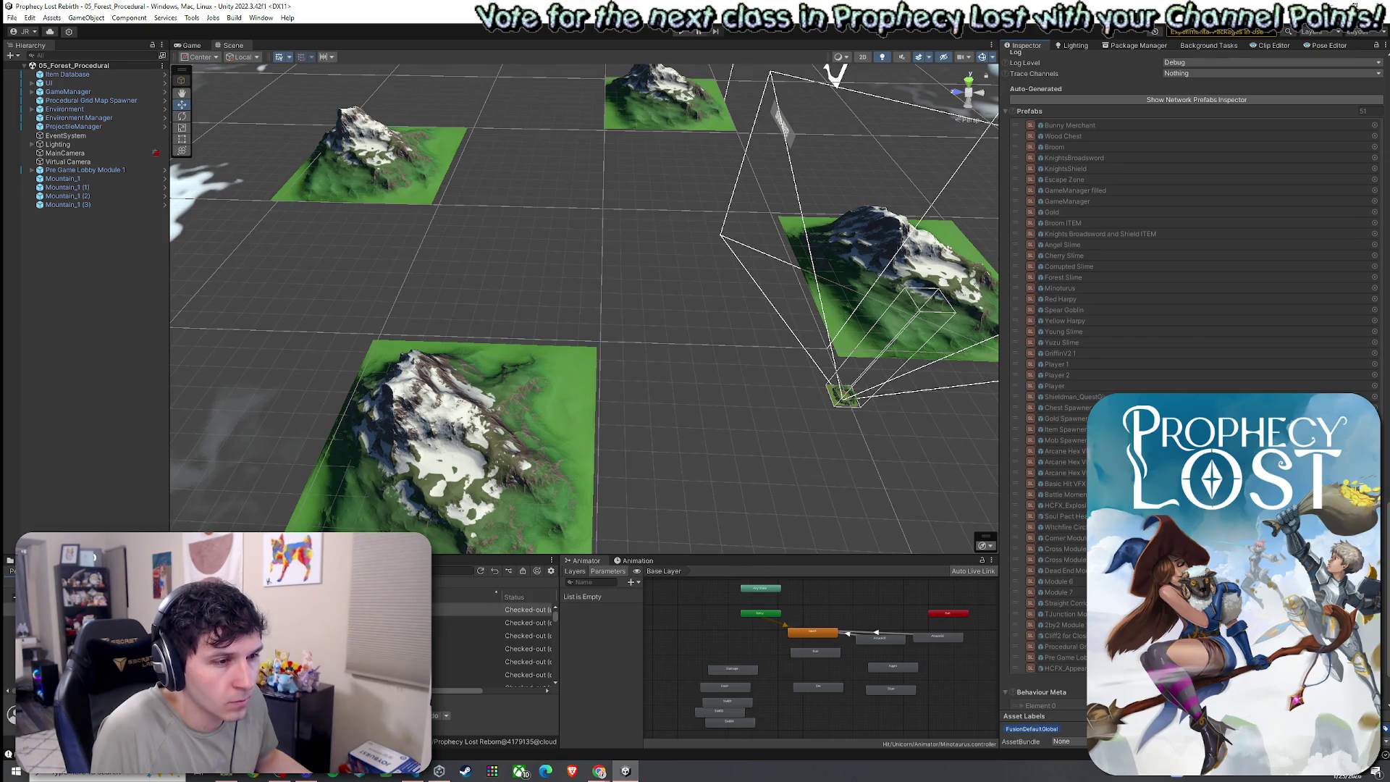
scroll(1194, 362, "down", 3)
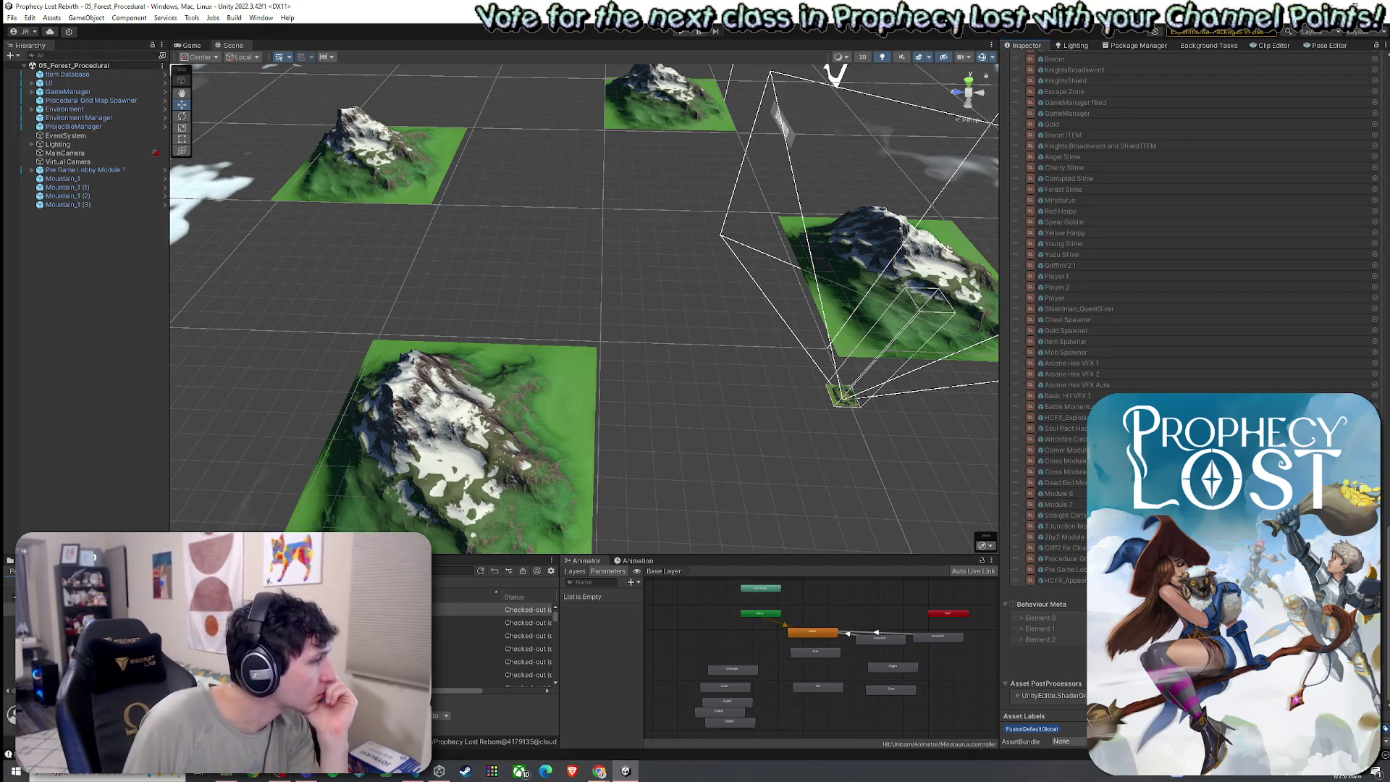
left_click(43, 560)
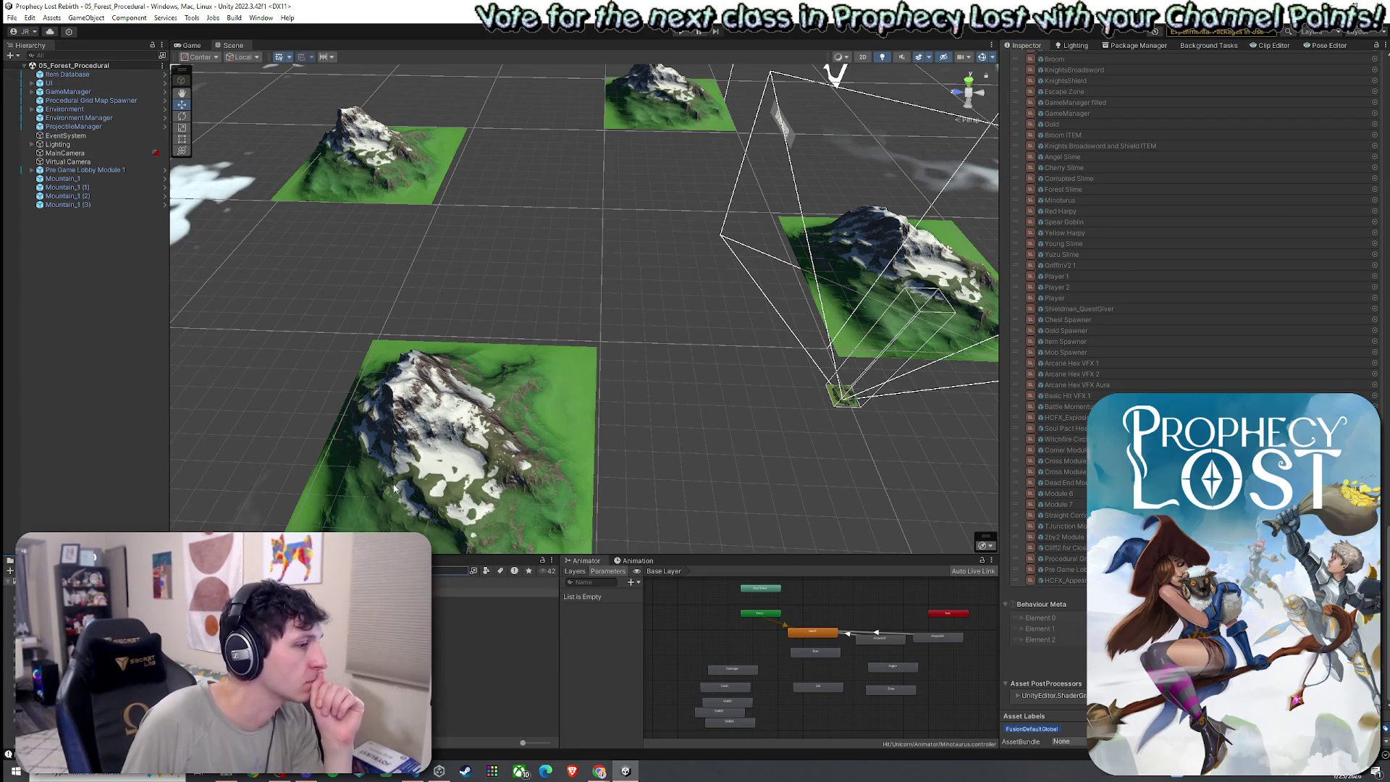
left_click(11, 17)
key("Escape")
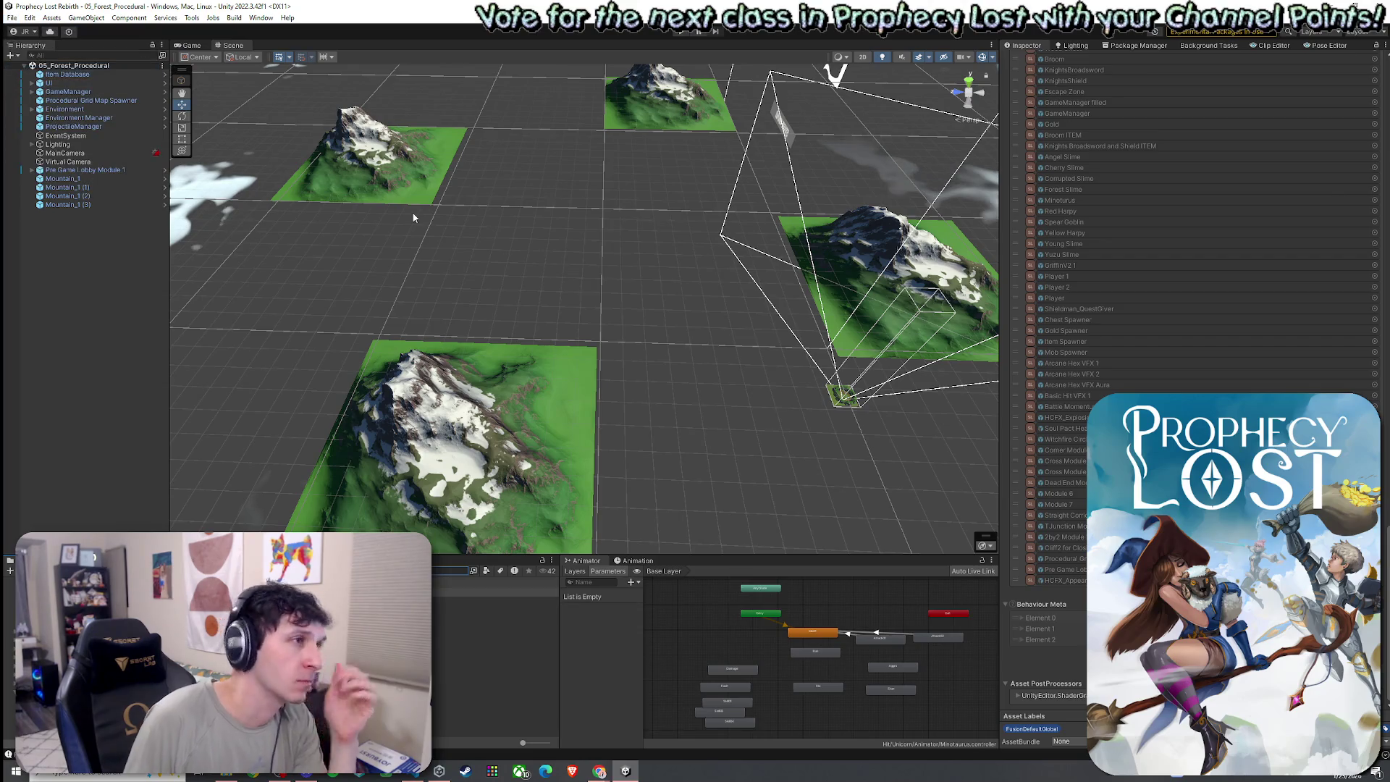
- Duplicate Mountain_1 (1) and Mountain_1, moving and rotating the copies into empty grid slots
left_click(388, 179)
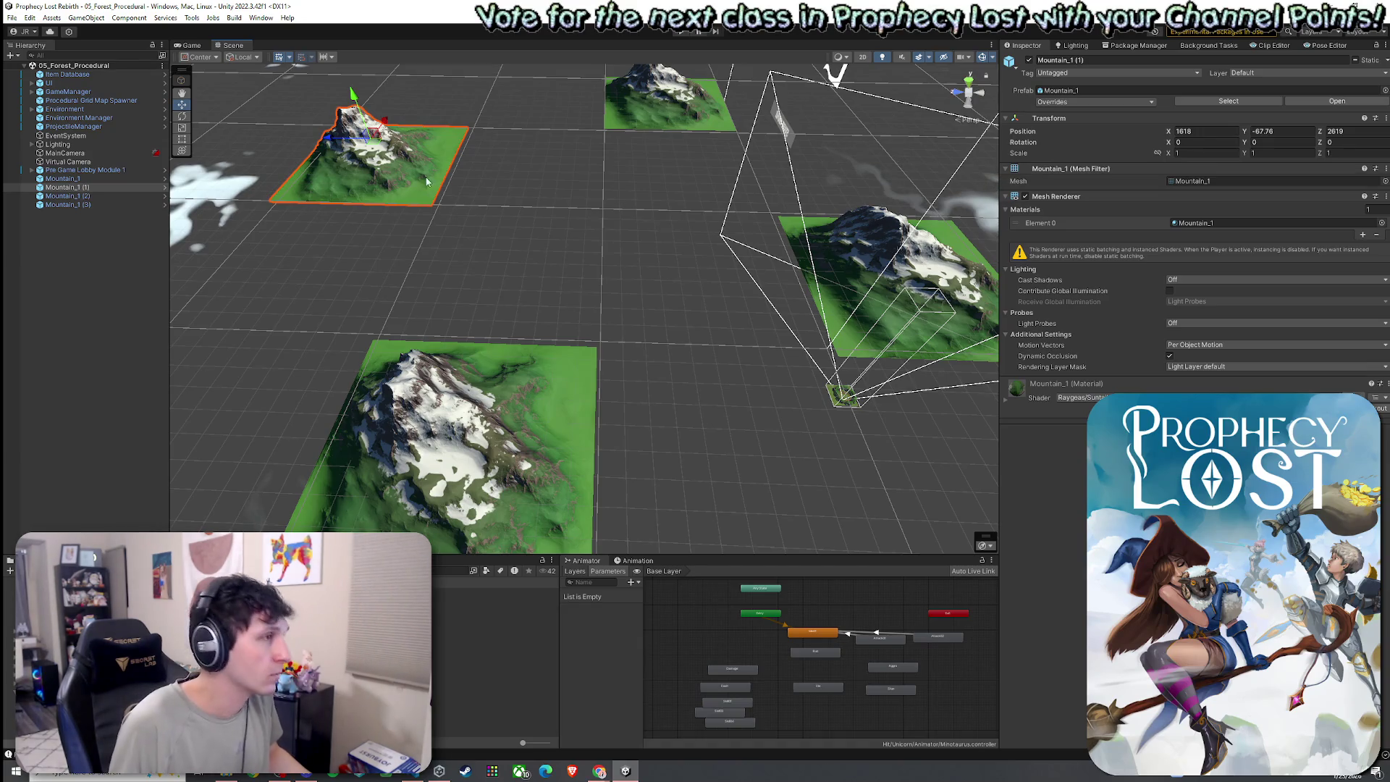
key("ctrl+d")
mouse_move(382, 120)
left_mouse_down()
mouse_move(385, 173)
mouse_move(363, 234)
mouse_move(484, 243)
left_mouse_up()
key("e")
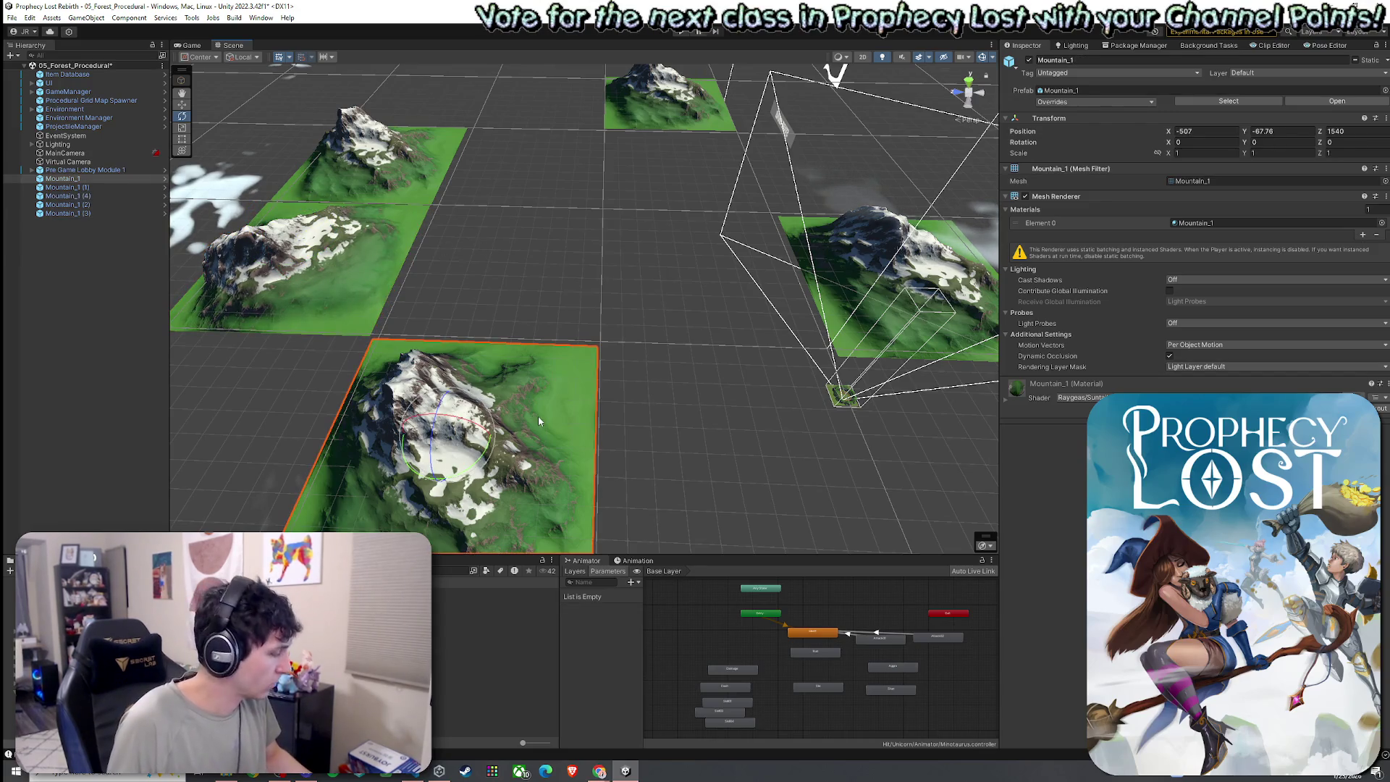
key("ctrl+d")
key("w")
mouse_move(497, 443)
left_mouse_down()
mouse_move(793, 456)
mouse_move(895, 515)
left_mouse_up()
key("e")
- Duplicate Mountain_1 (2) into Mountain_1 (6), moving it into a free spot and rotating it
left_click(68, 91)
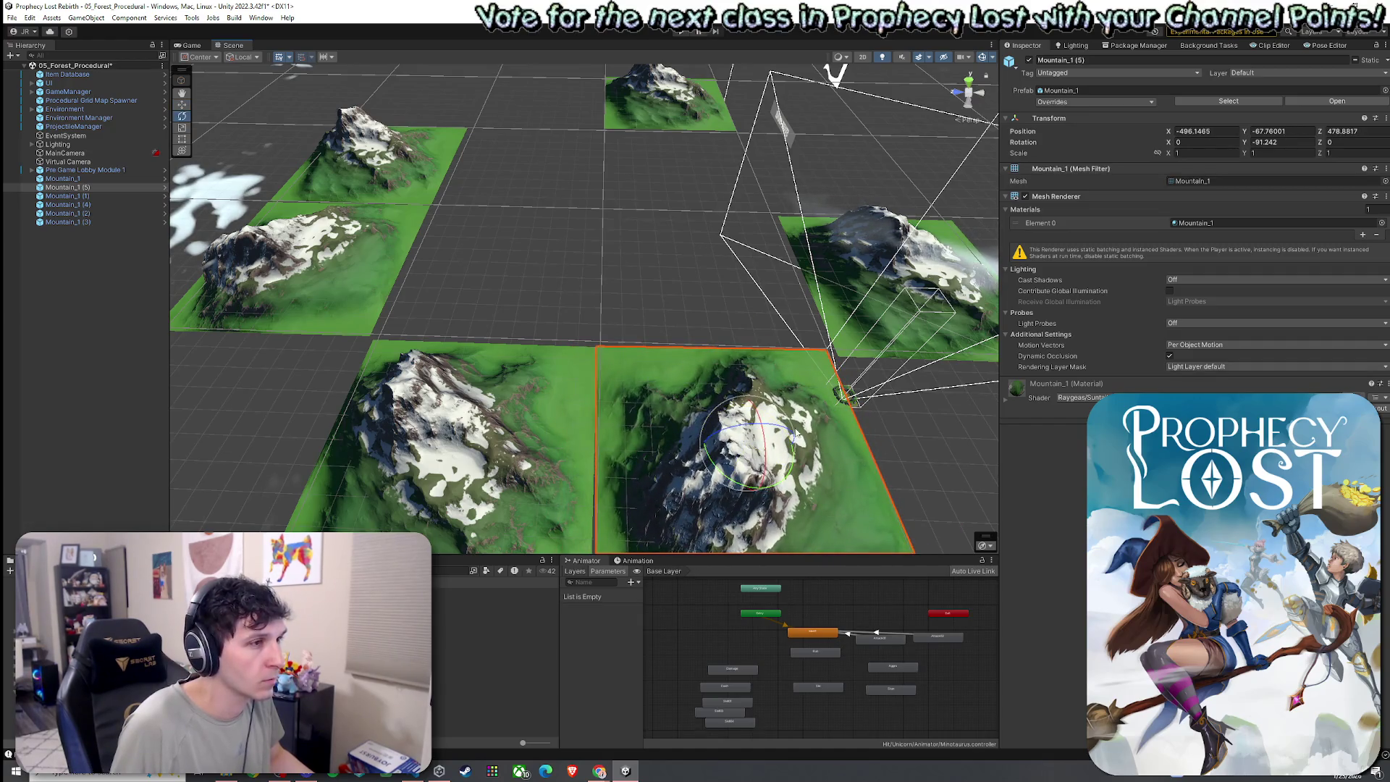
mouse_move(851, 258)
left_mouse_down()
mouse_move(746, 335)
mouse_move(317, 265)
left_mouse_up()
left_click(317, 265)
key("f")
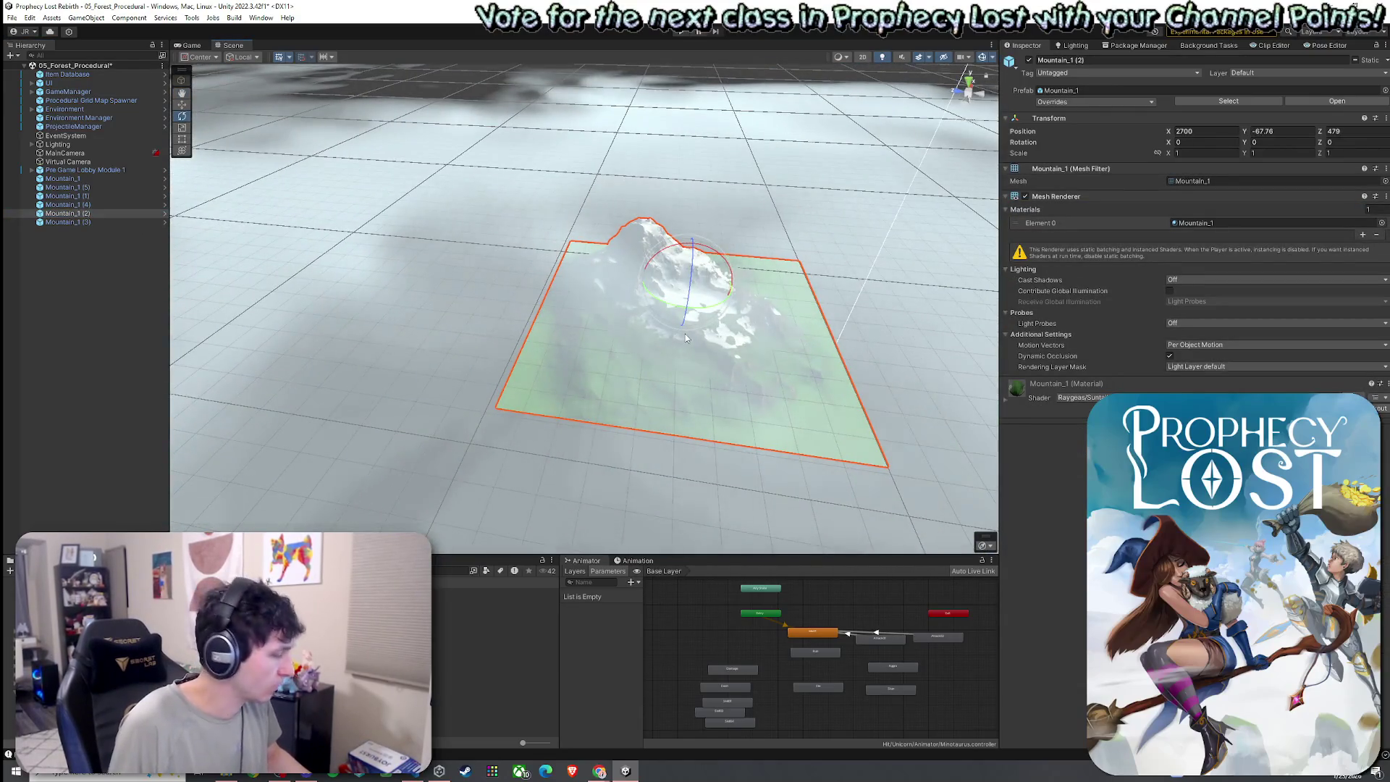
key("ctrl+d")
key("w")
mouse_move(694, 289)
left_mouse_down()
mouse_move(395, 270)
mouse_move(389, 255)
mouse_move(550, 283)
mouse_move(695, 280)
mouse_move(715, 307)
mouse_move(705, 379)
mouse_move(304, 297)
left_mouse_up()
key("e")
- Duplicate Mountain_1 (3) and shift the Mountain_1 (7) copy along X
double_click(91, 230)
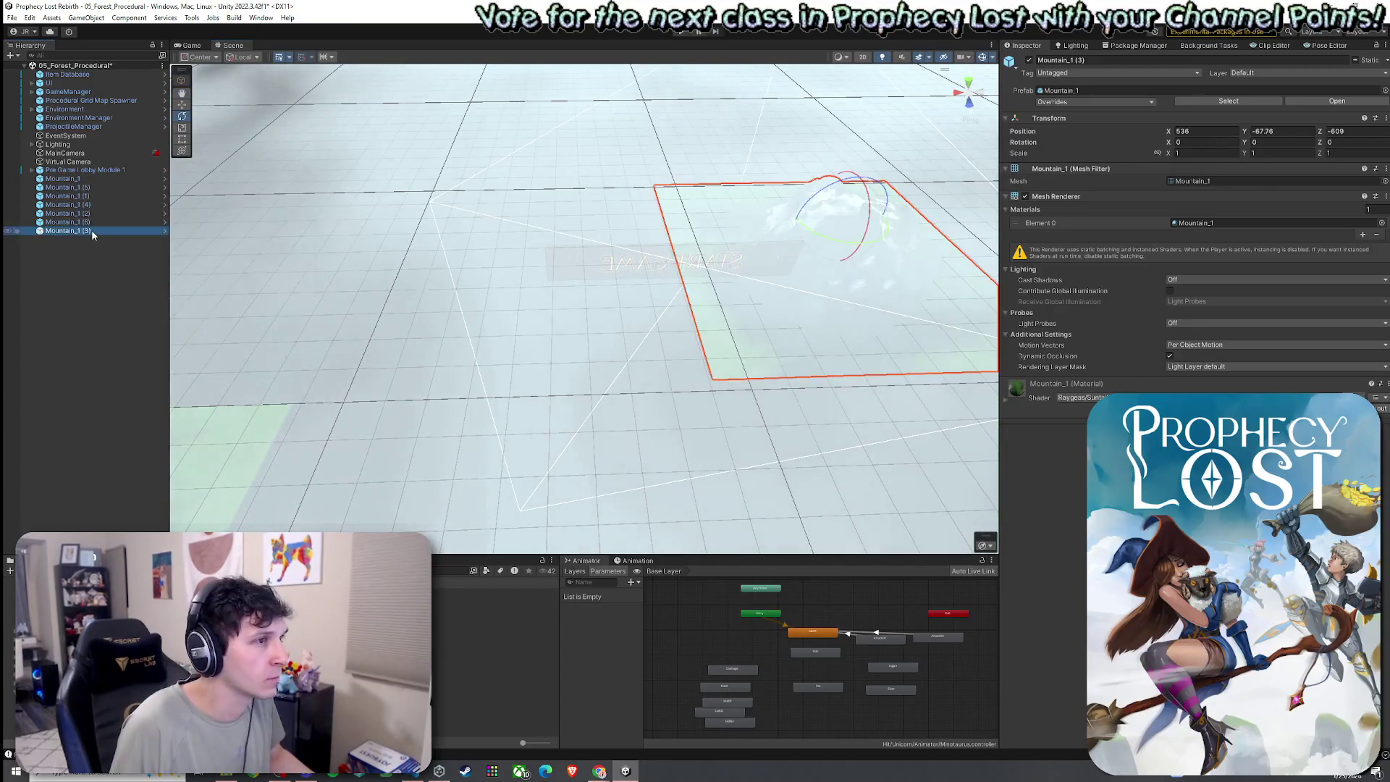
left_click_drag(622, 322, 649, 327)
scroll(649, 326, "up", 10)
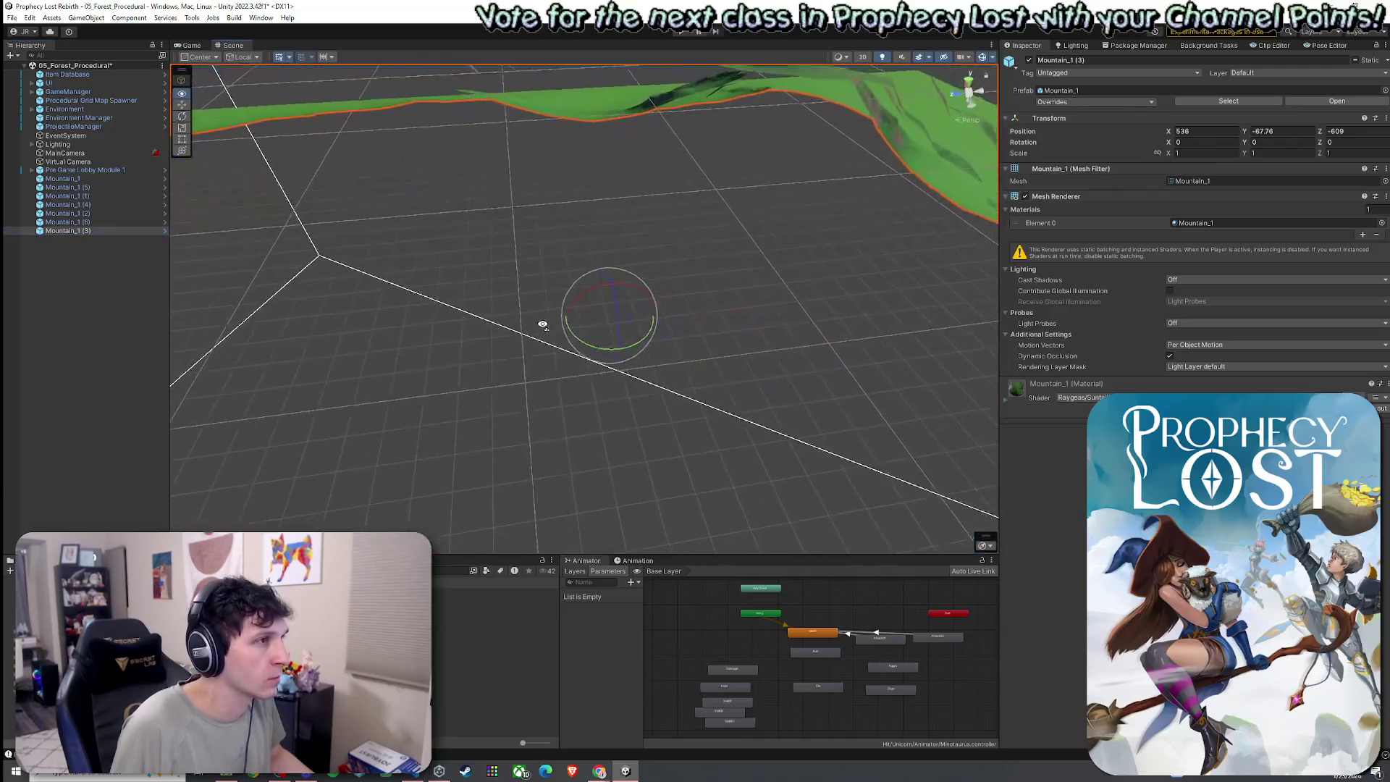
scroll(543, 325, "down", 10)
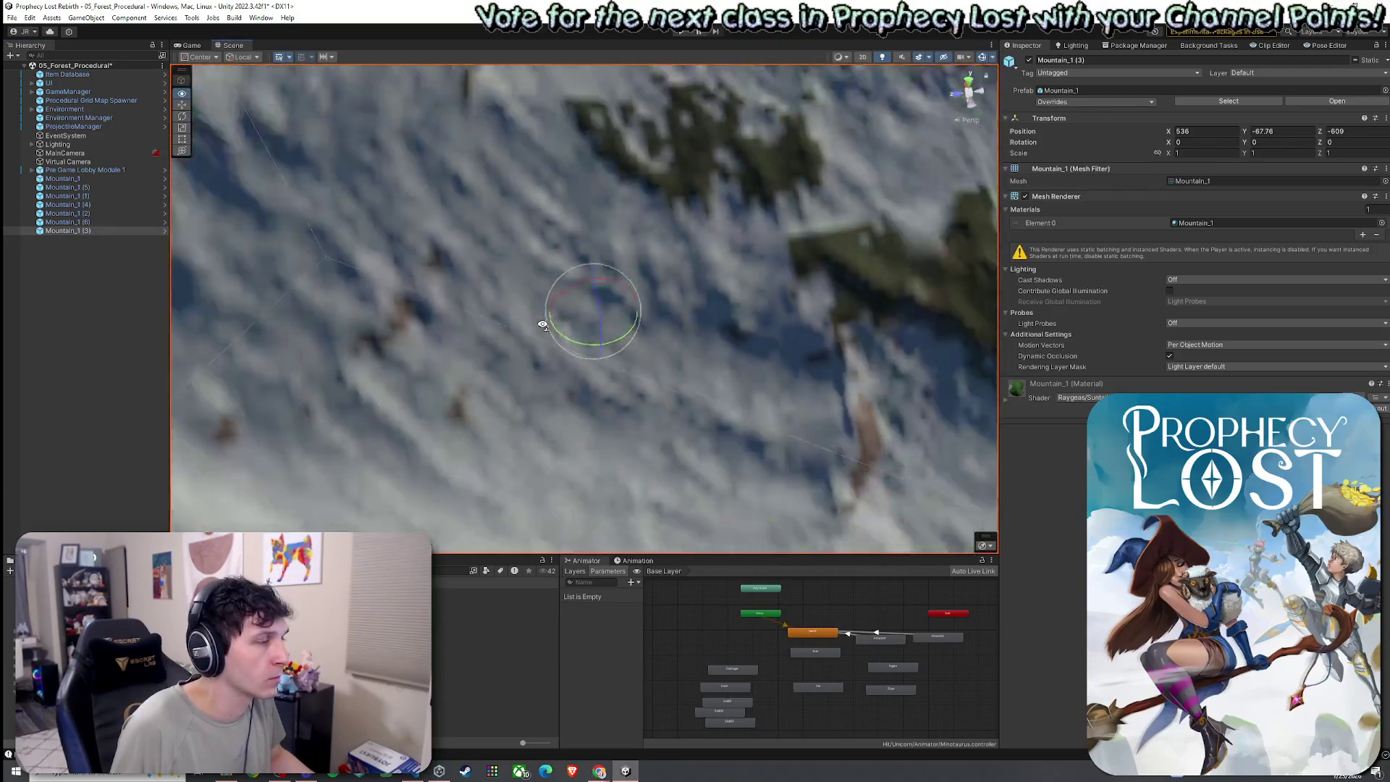
scroll(456, 308, "down", 10)
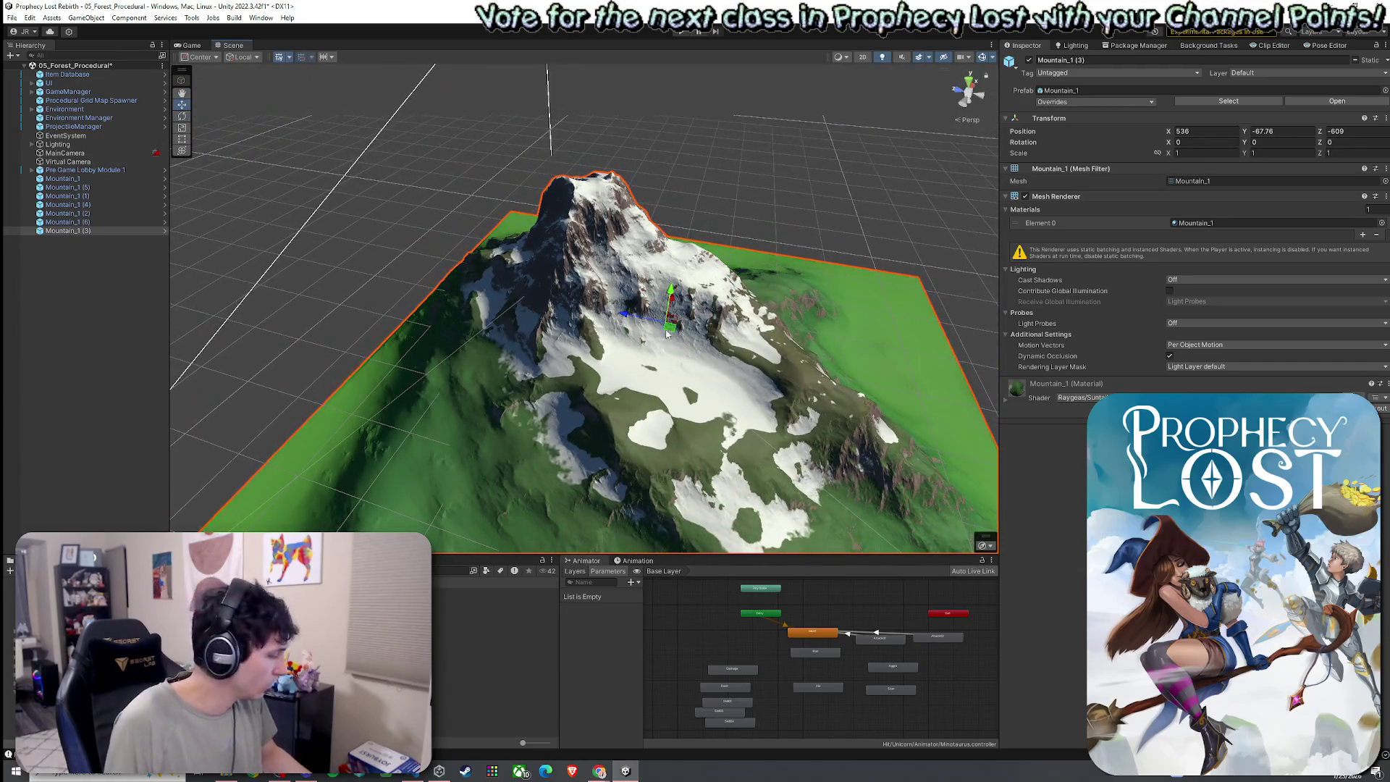
key("ctrl+d")
mouse_move(672, 304)
left_mouse_down()
mouse_move(710, 230)
mouse_move(870, 201)
mouse_move(505, 178)
mouse_move(983, 201)
left_mouse_up()
- Flatten Mountain_1 to a Y scale of about 0.874 and save the 05_Forest_Procedural scene
double_click(81, 178)
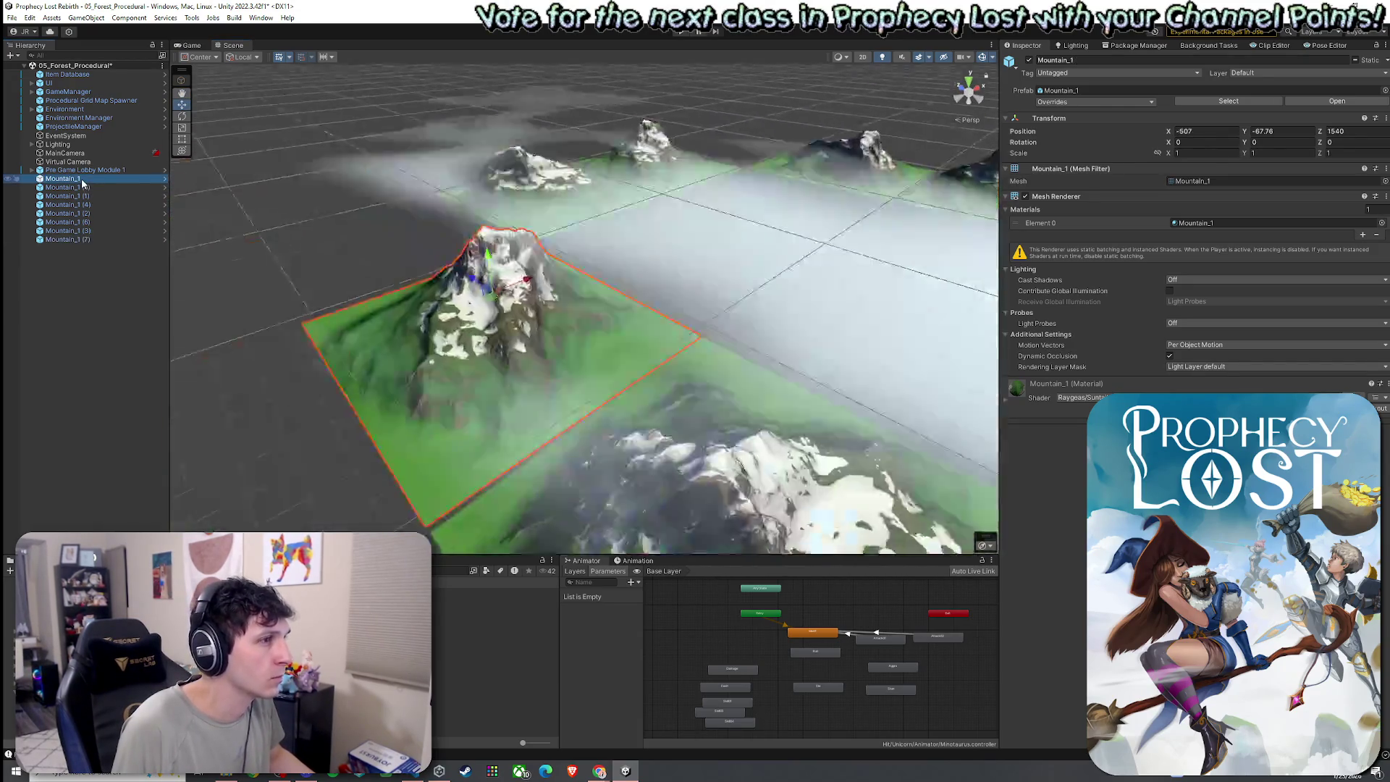
left_click_drag(492, 267, 697, 276)
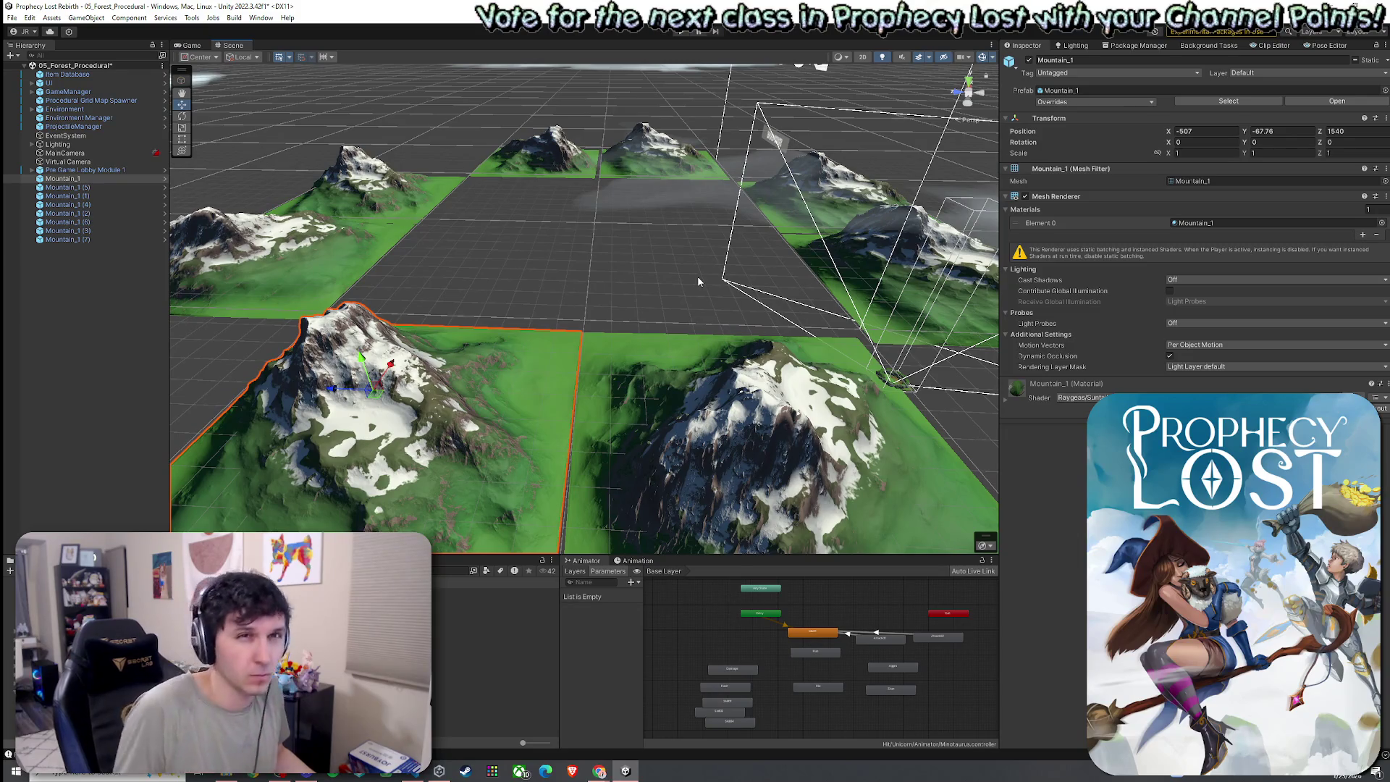
left_click(12, 17)
key("Escape")
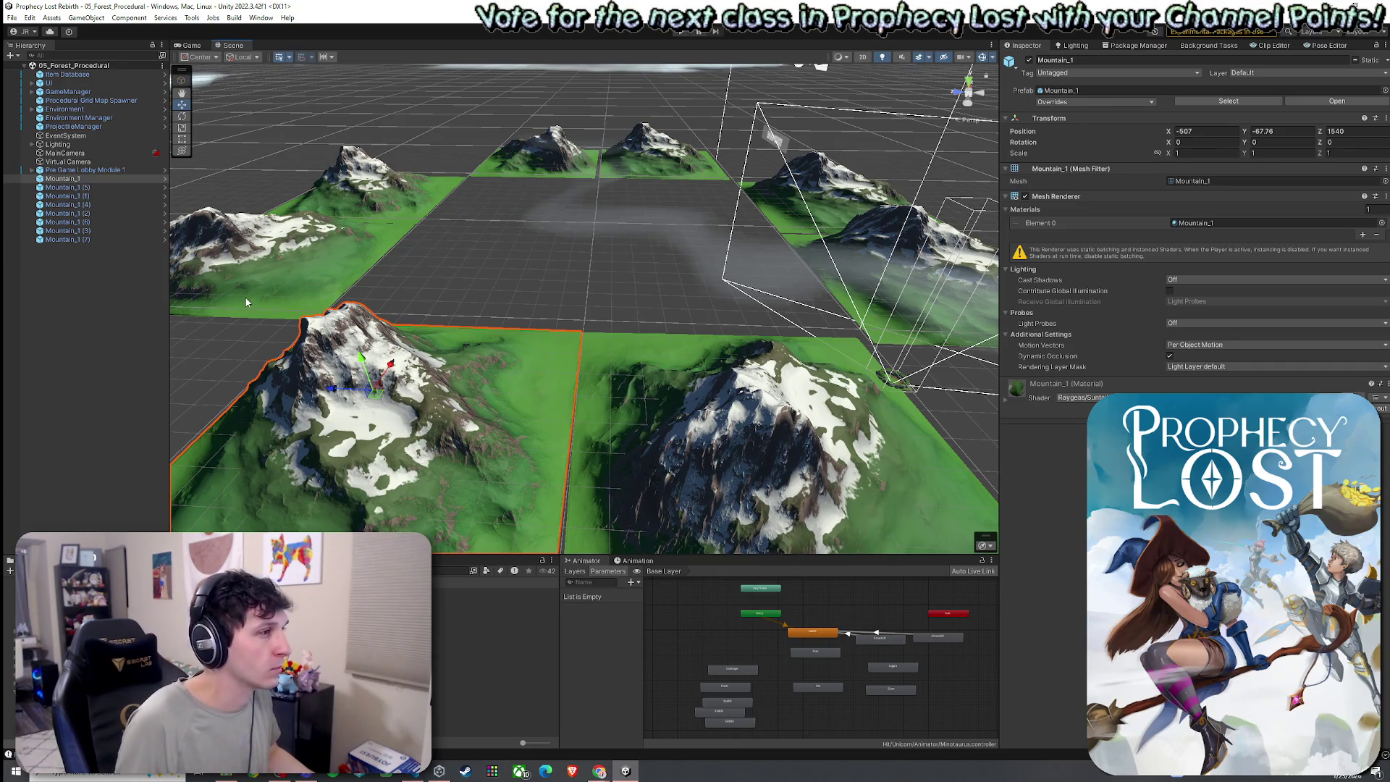
key("r")
left_click_drag(360, 356, 363, 369)
key("w")
left_click_drag(363, 369, 365, 368)
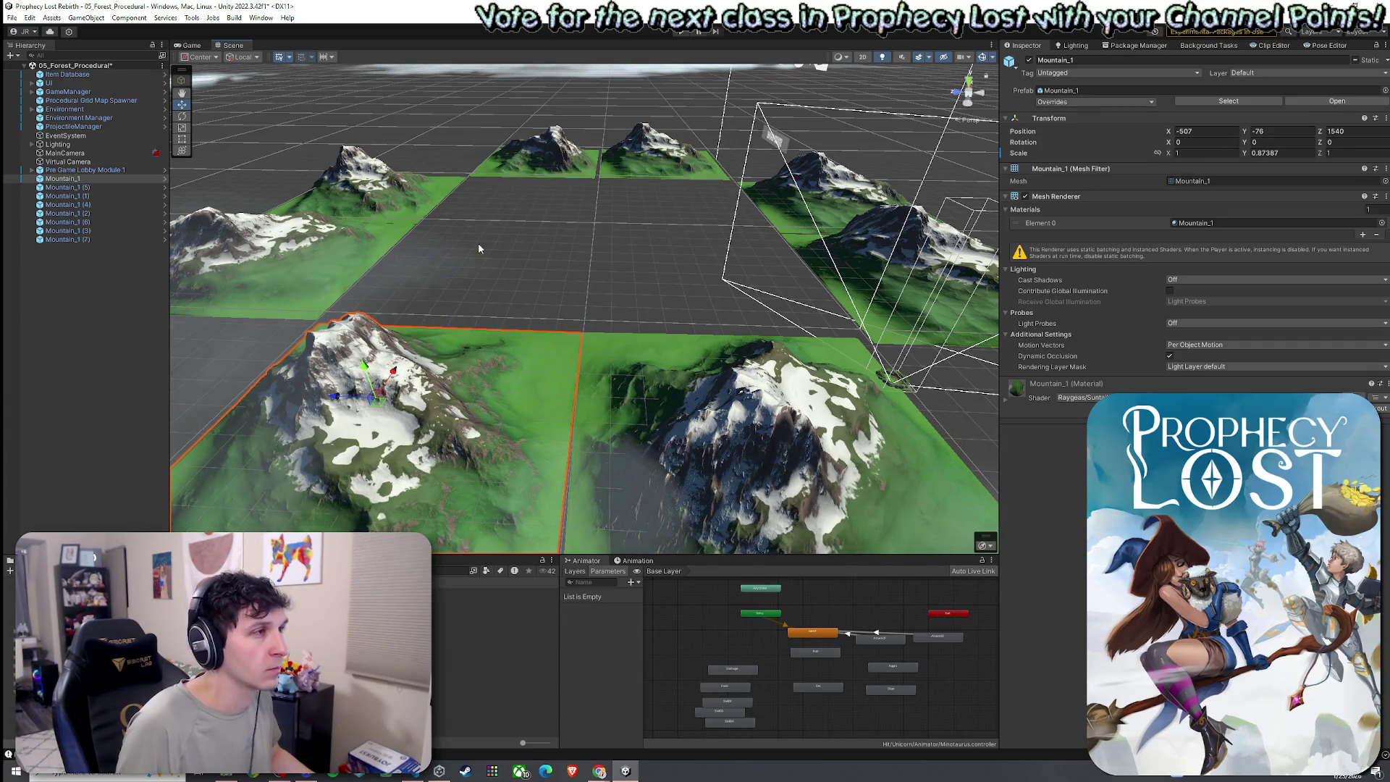
right_click(73, 65)
left_click(73, 69)
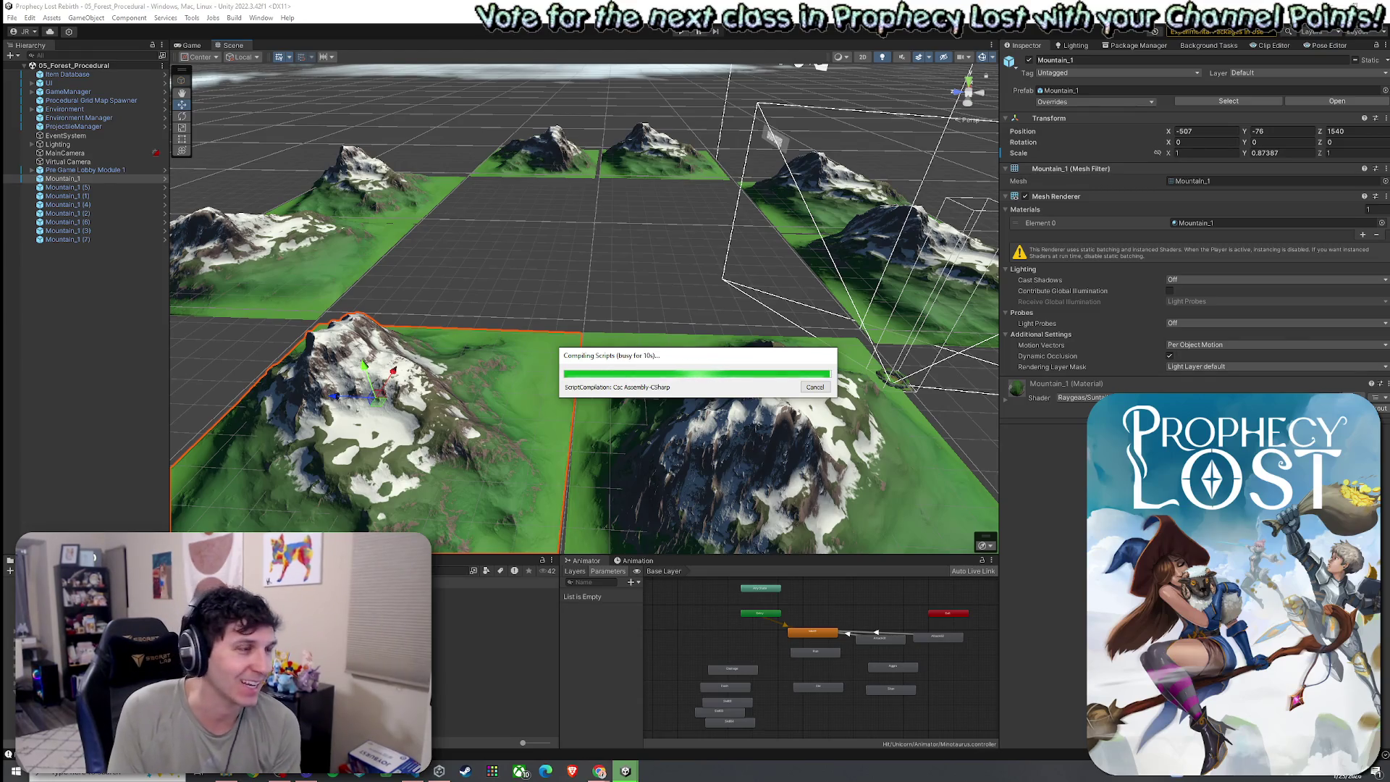
- Dismiss a stray browser context menu while the script compilation finishes
right_click(1099, 259)
left_click(710, 353)
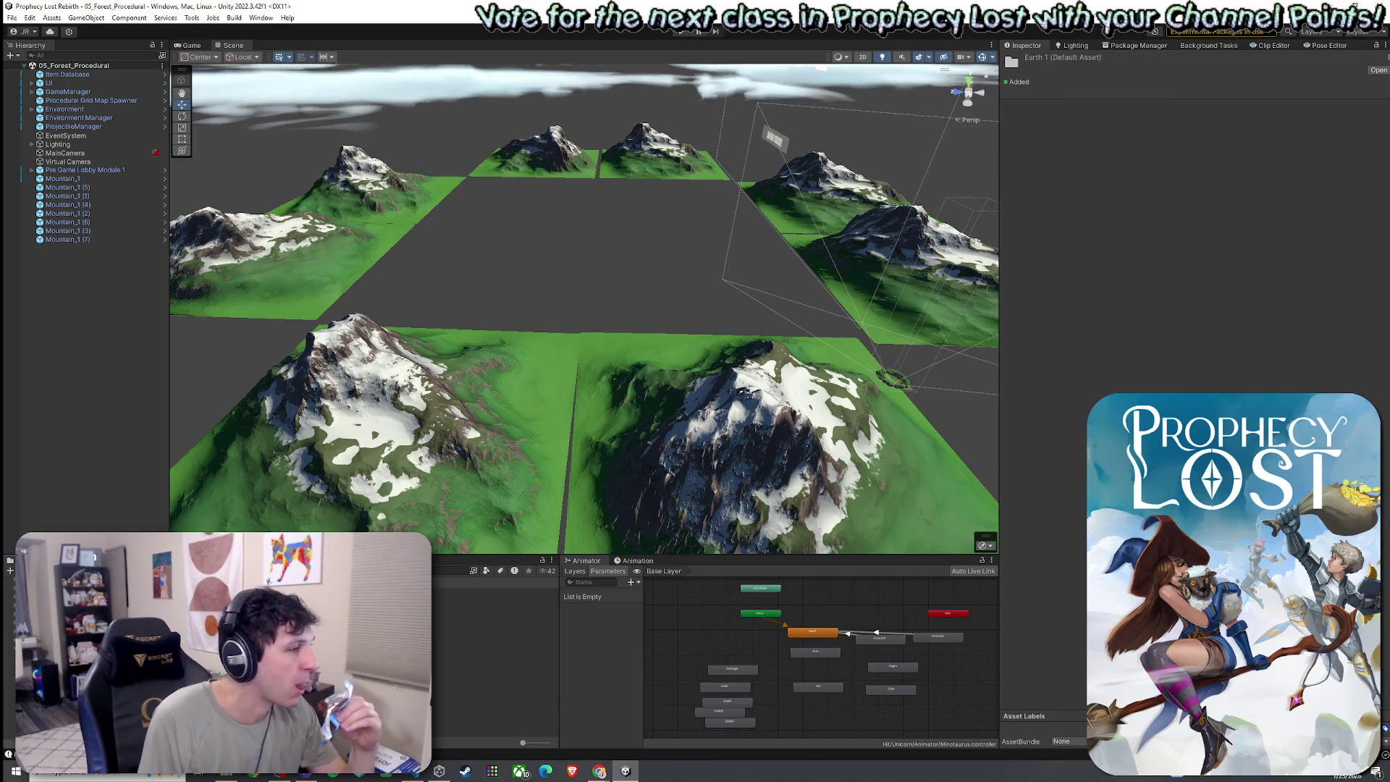
- Inspect the SFX_Spell 01 Earth, Layer 01, Layer 02 and Cast 01 audio clips
left_click(492, 592)
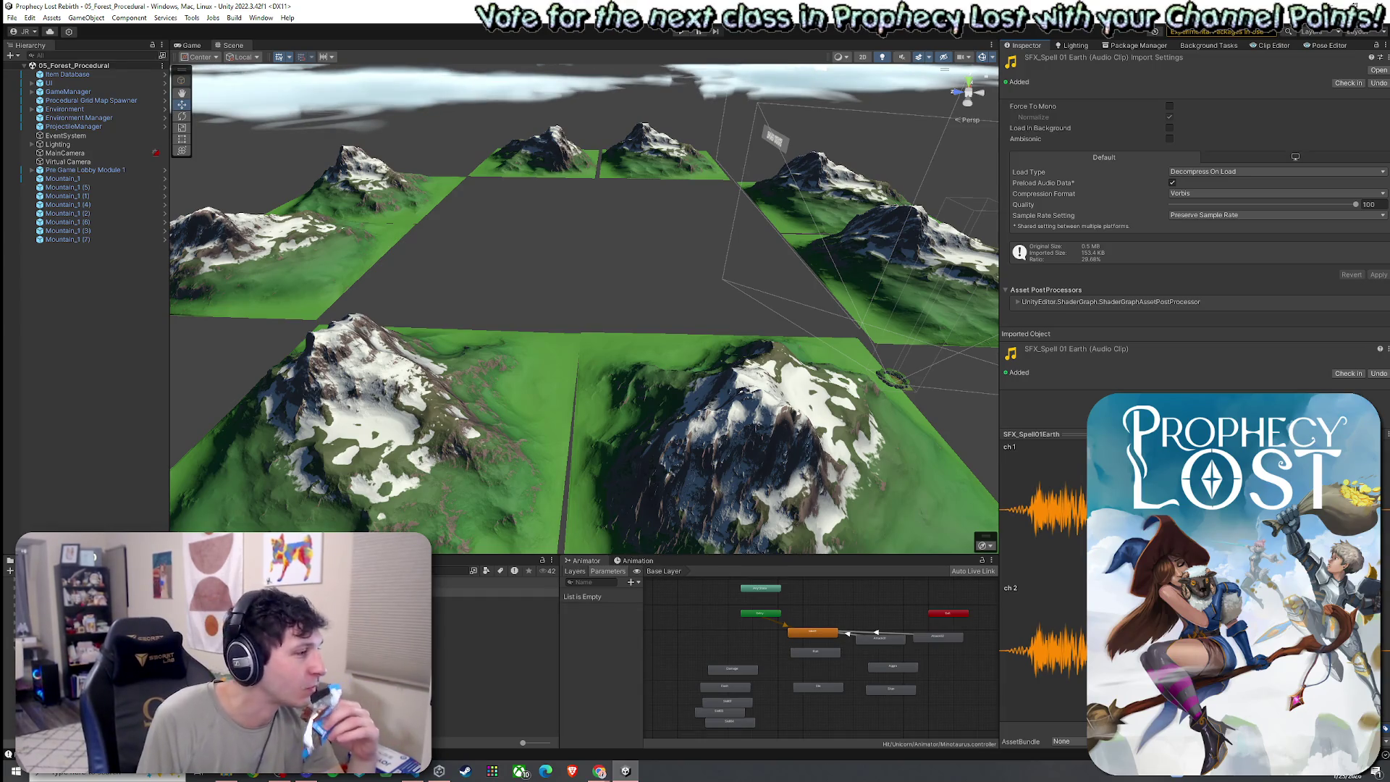
left_click(493, 601)
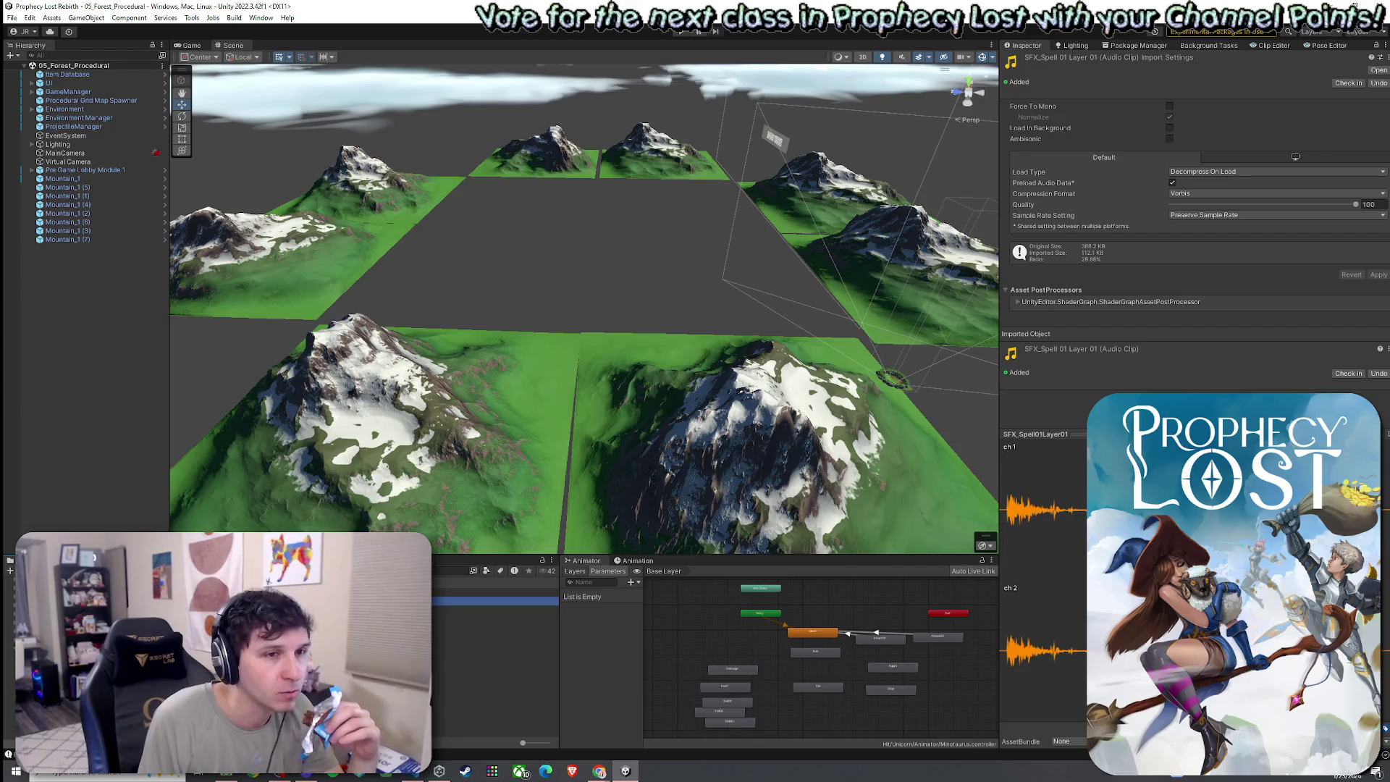
key("Down")
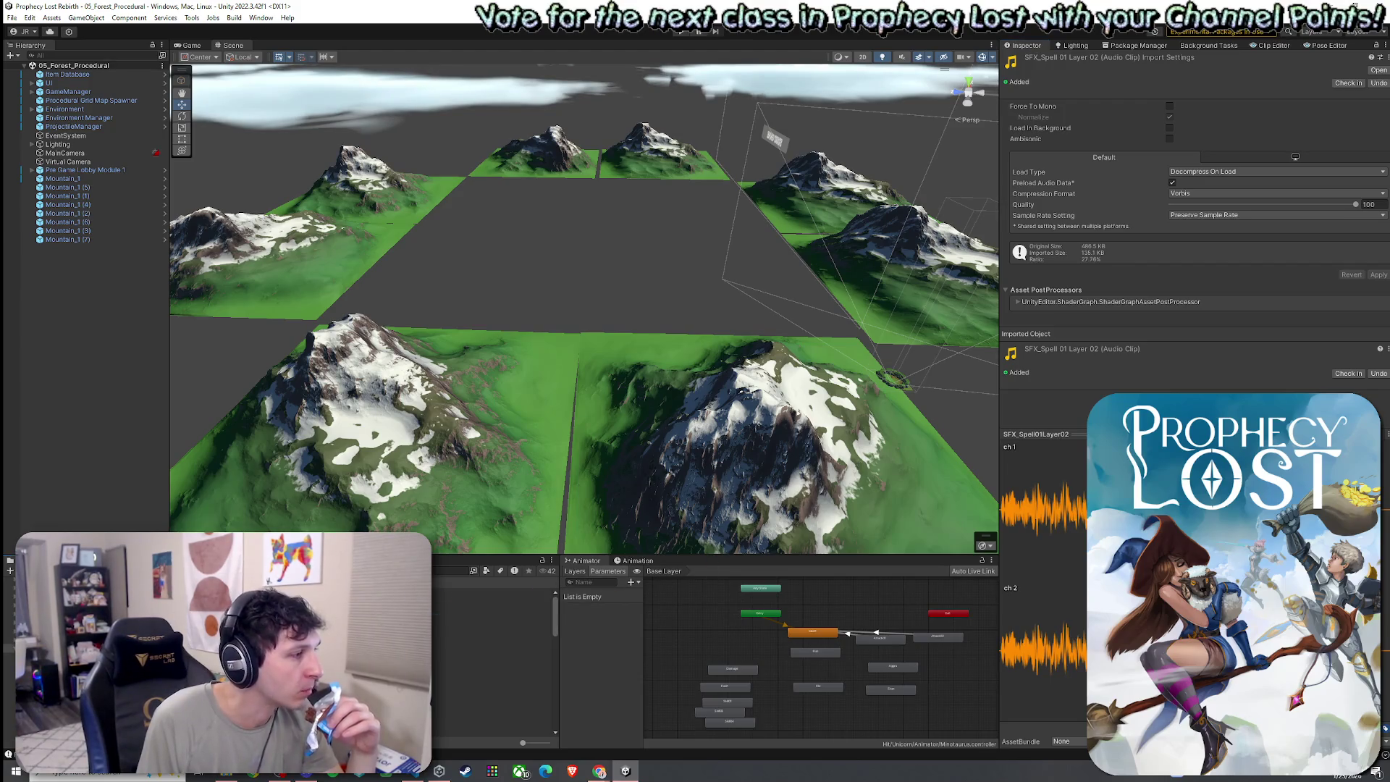
scroll(499, 658, "down", 3)
left_click(289, 651)
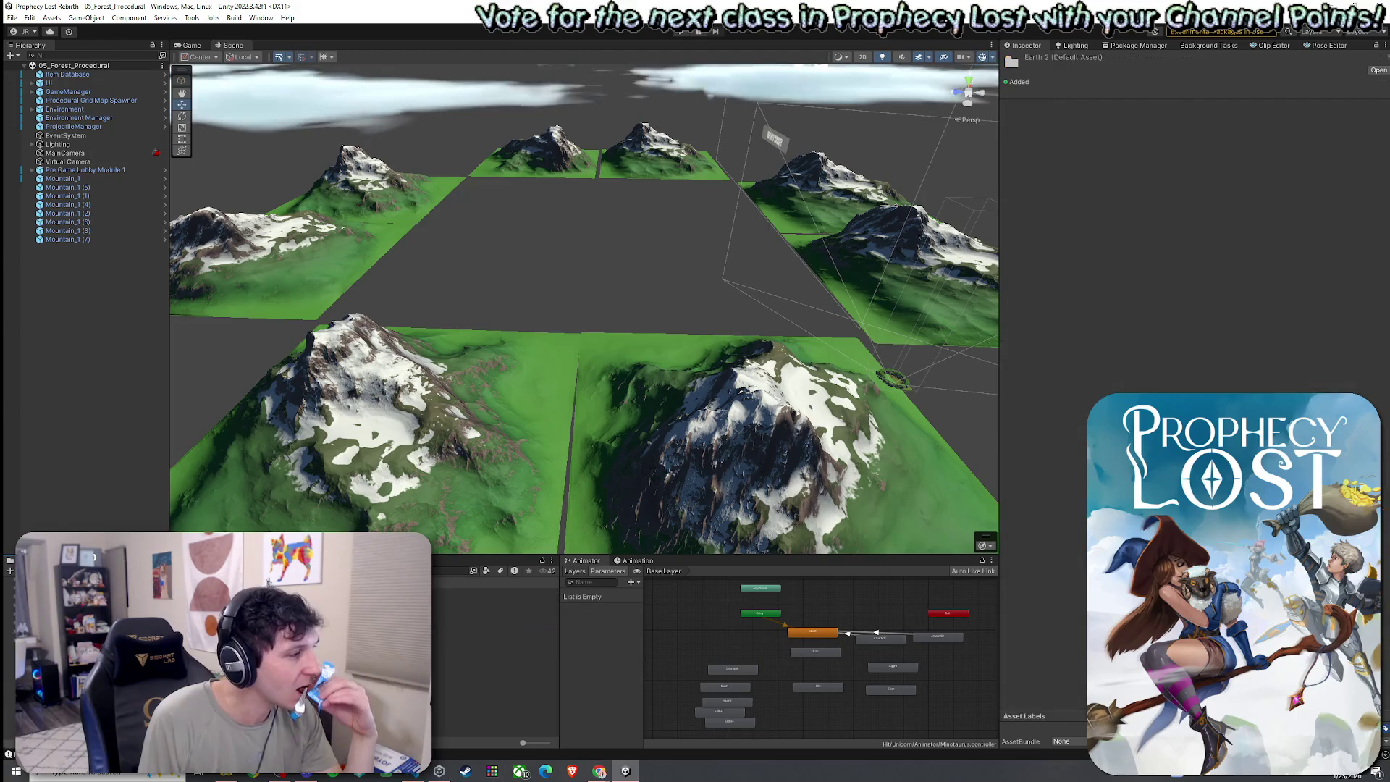
left_click(289, 592)
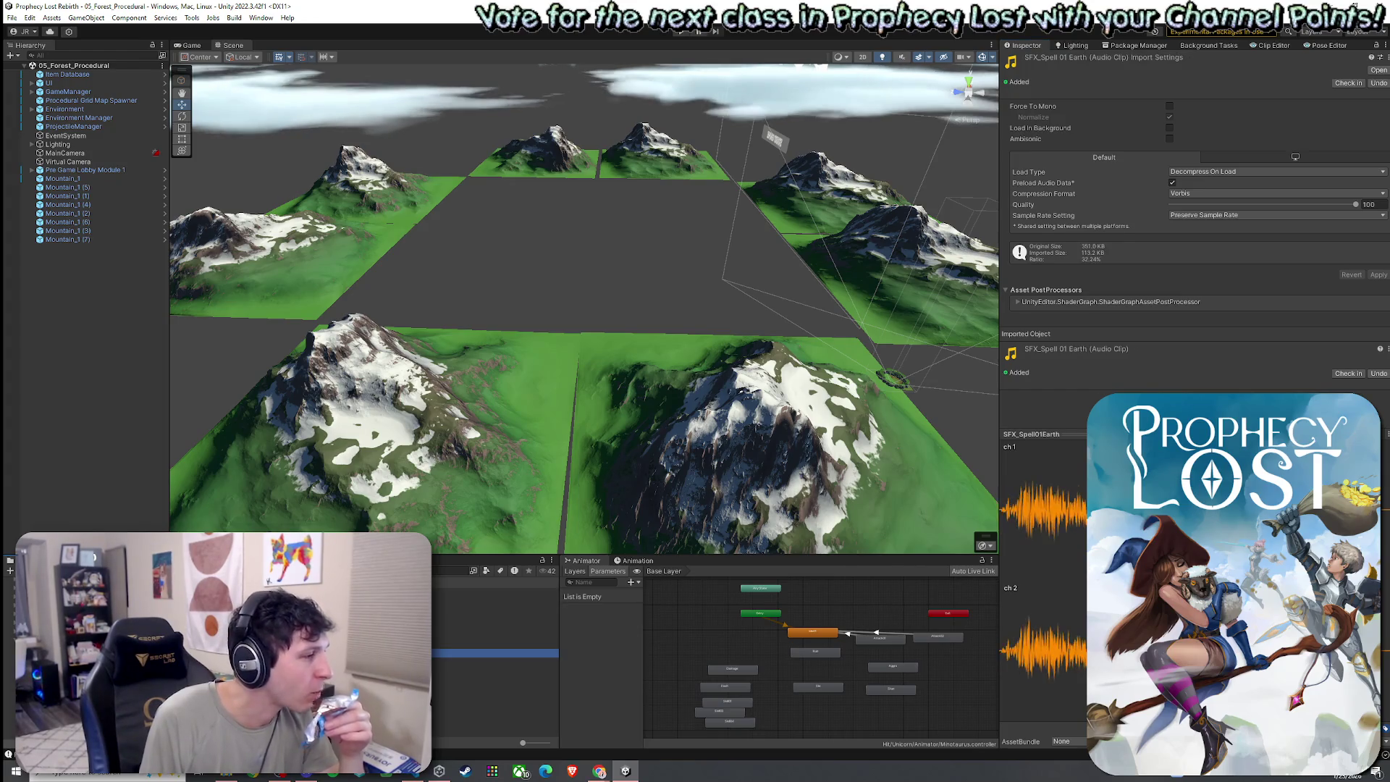
- Compare SFX_Spell 01, 02 and 03 Earth, playing the 03 Earth preview twice
left_click(492, 653)
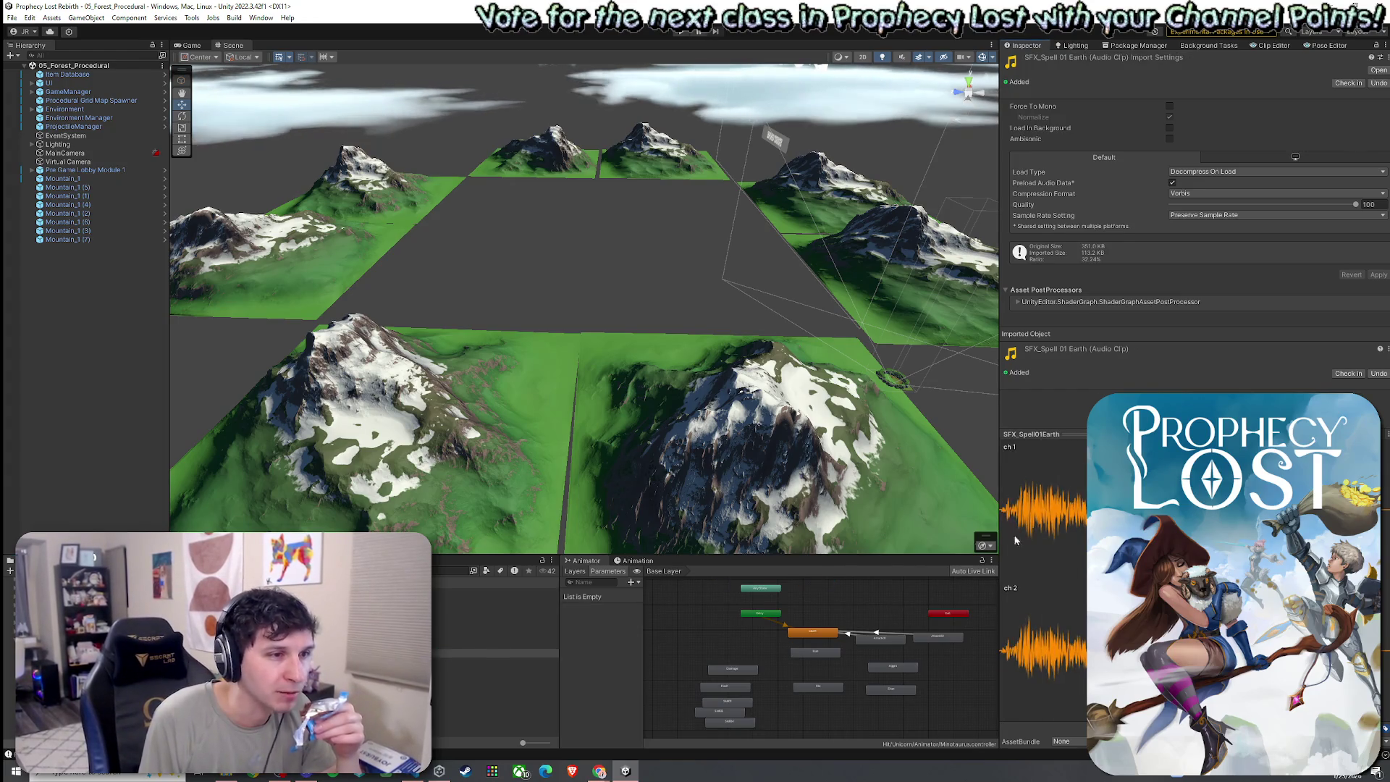
left_click(492, 670)
left_click(449, 662)
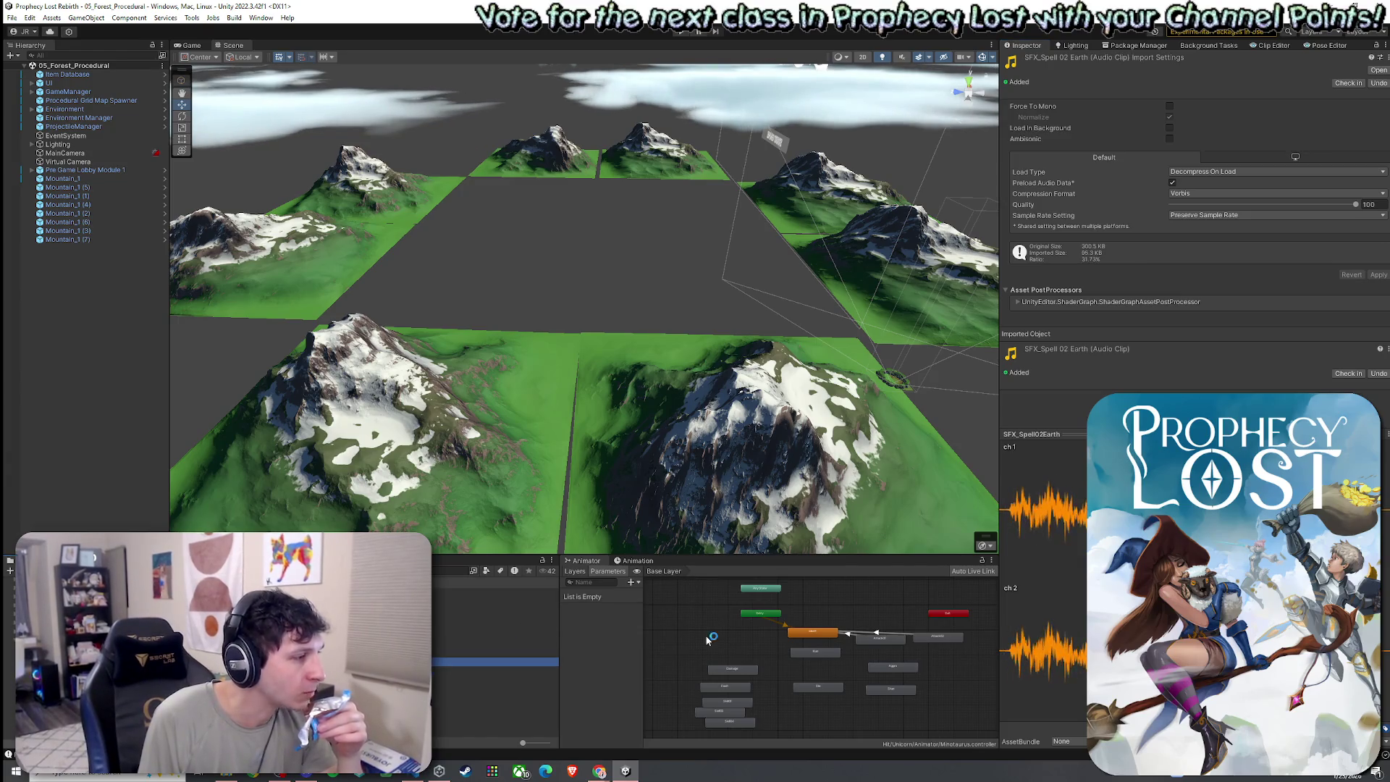
left_click(448, 671)
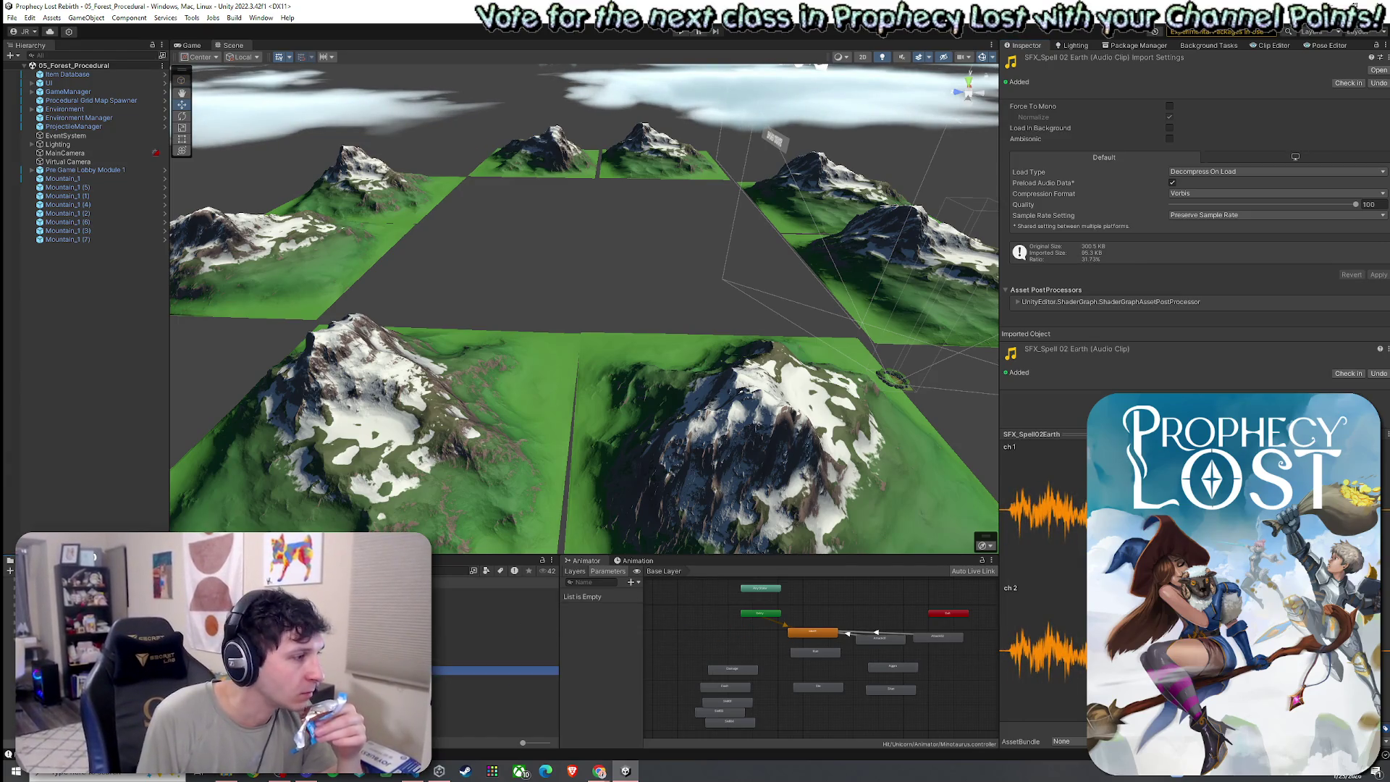
left_click(1011, 590)
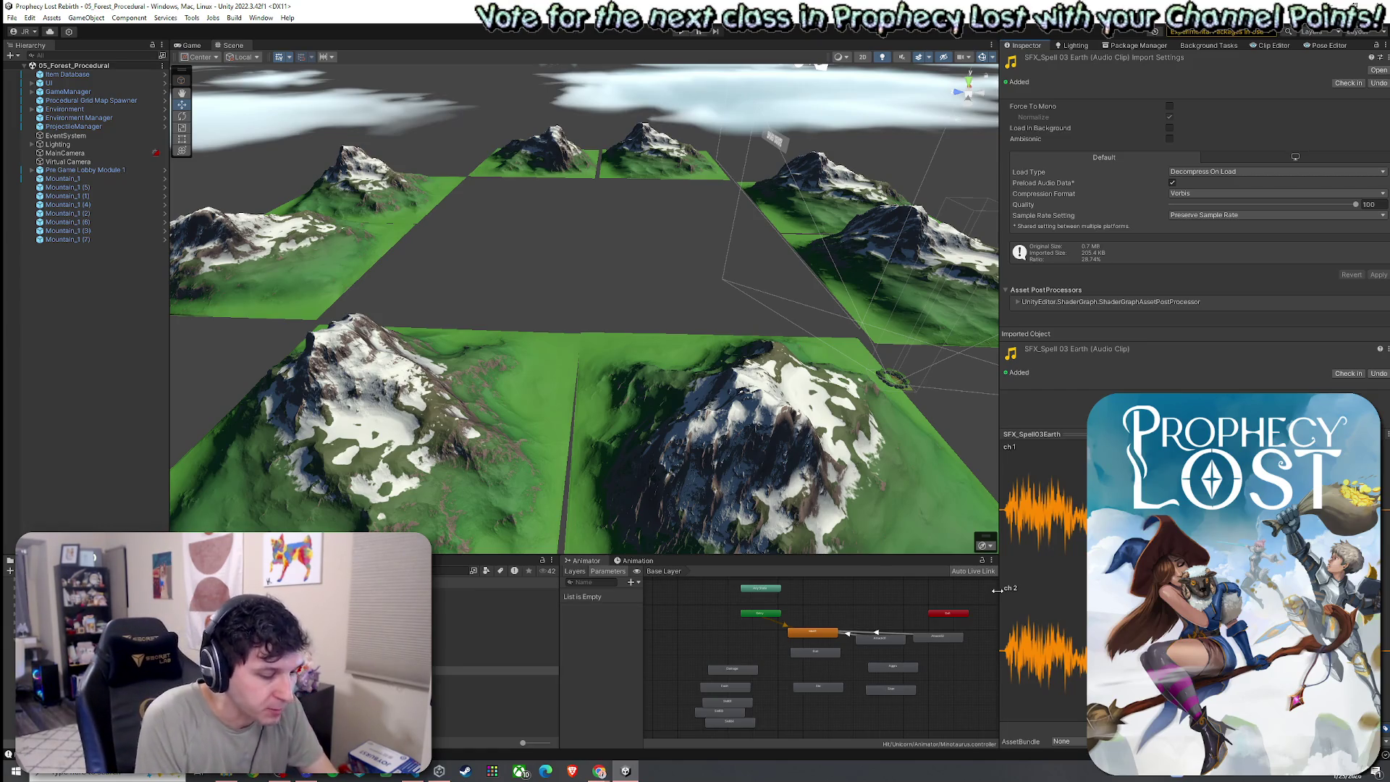
left_click(495, 670)
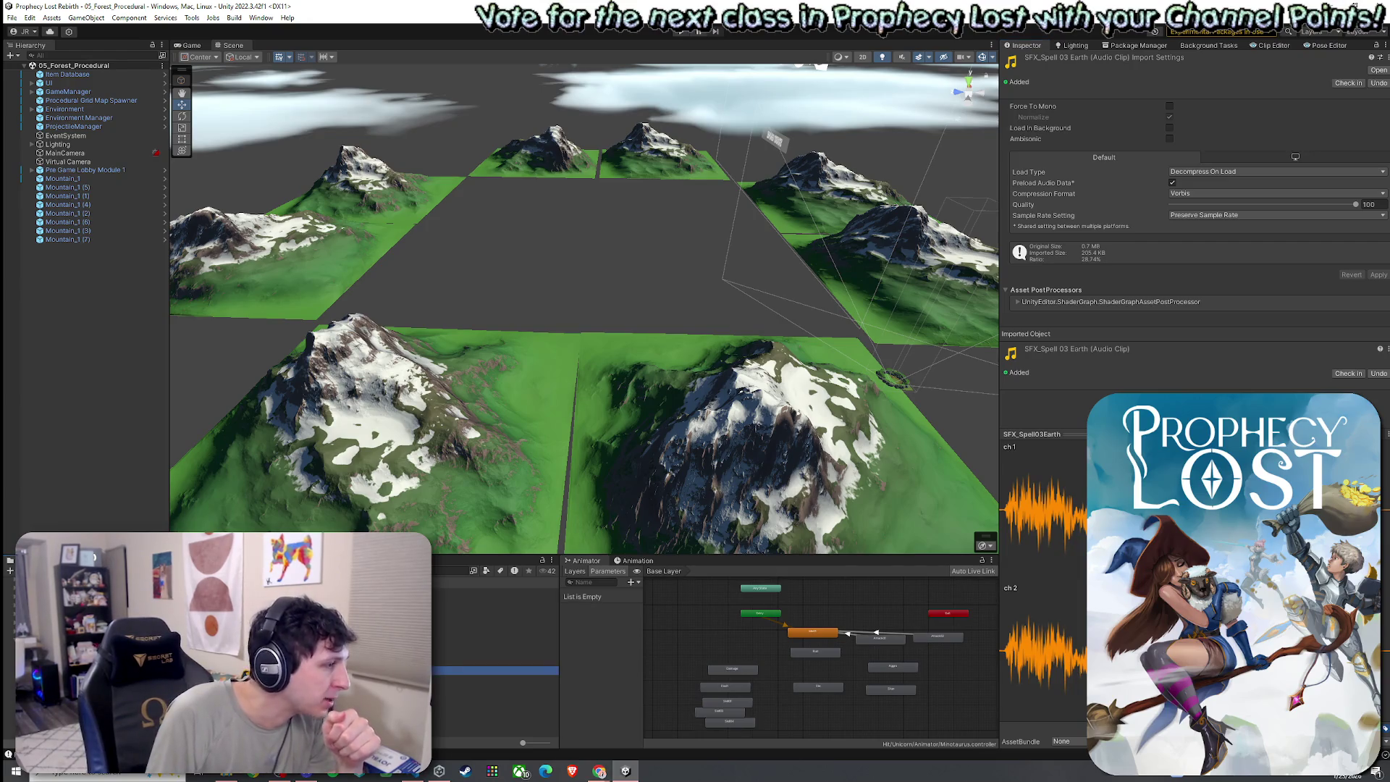
key("Up")
key("Up")
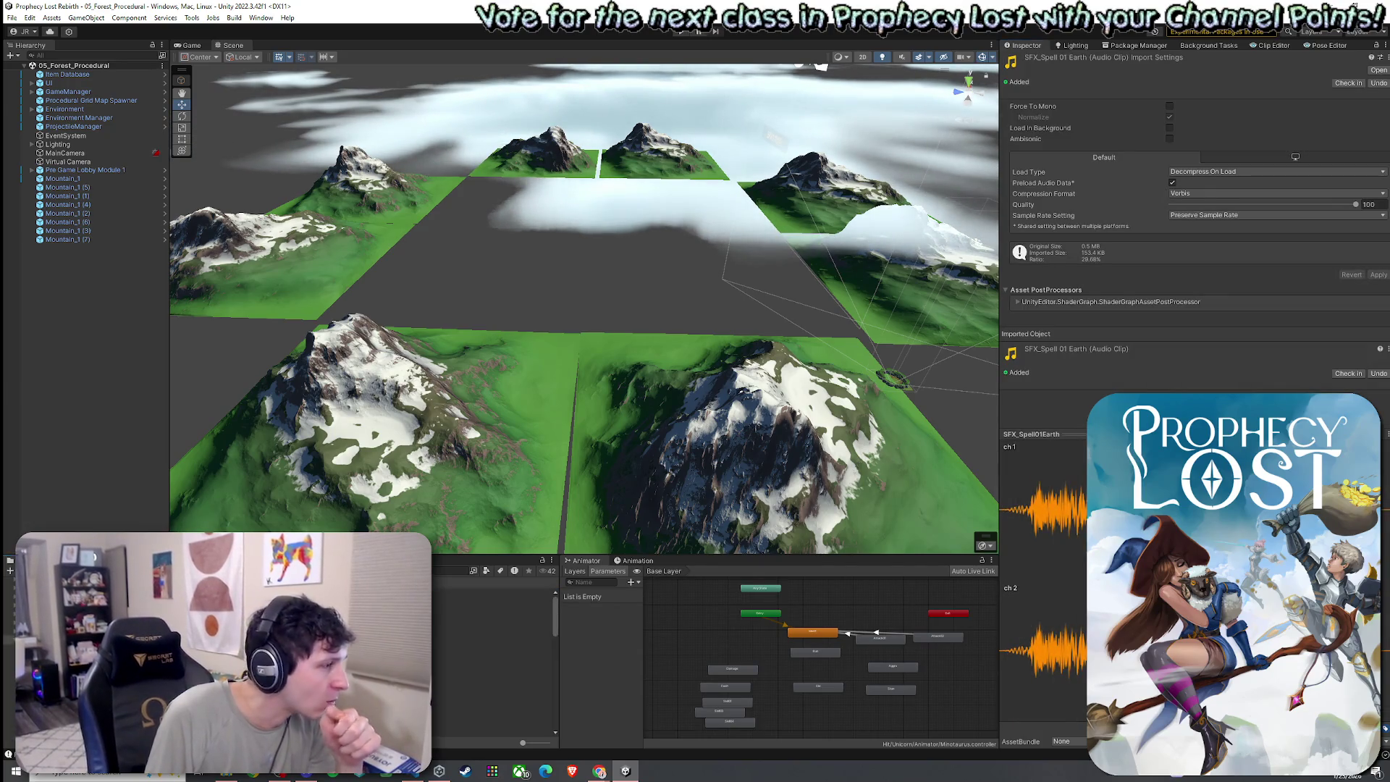
- Arrow through more SFX_Spell Earth clips, then multi-select three audio clips together
key("Up")
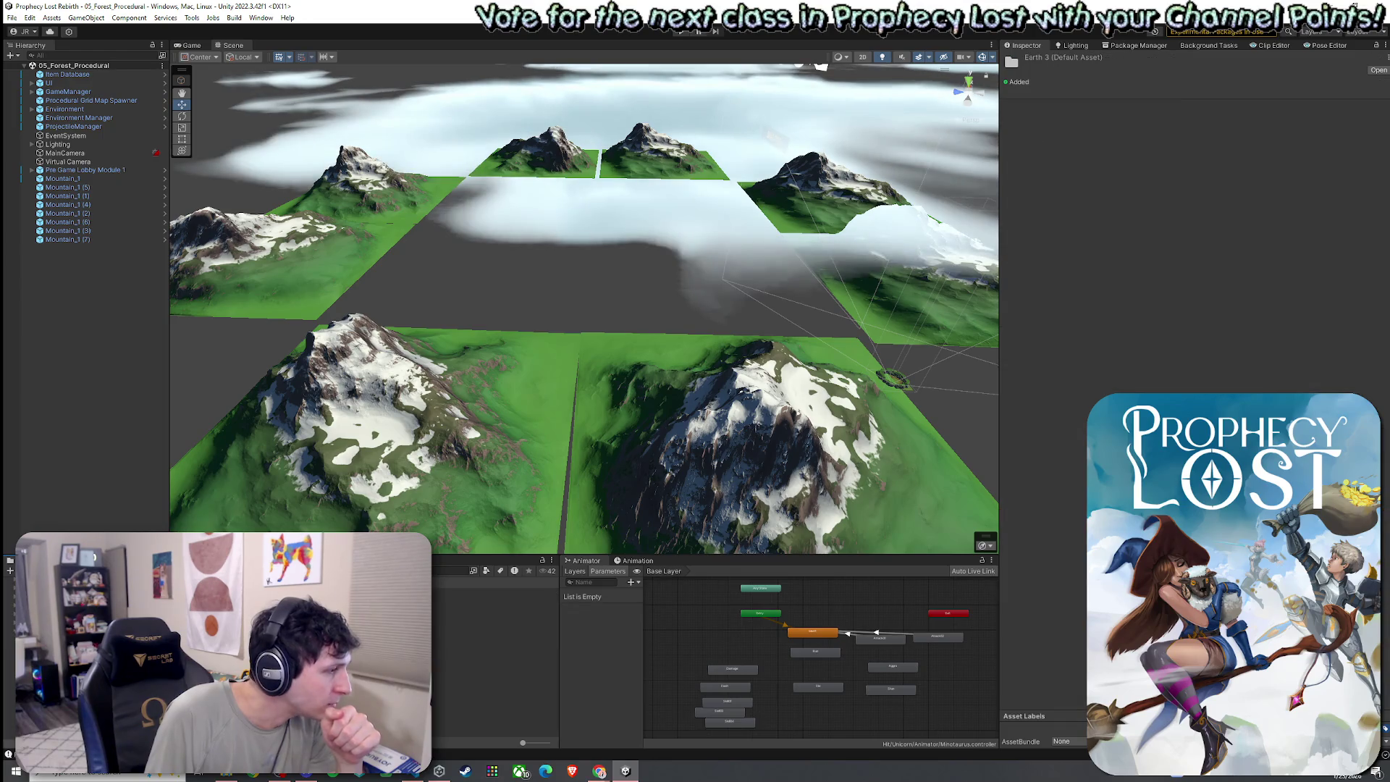
key("Down")
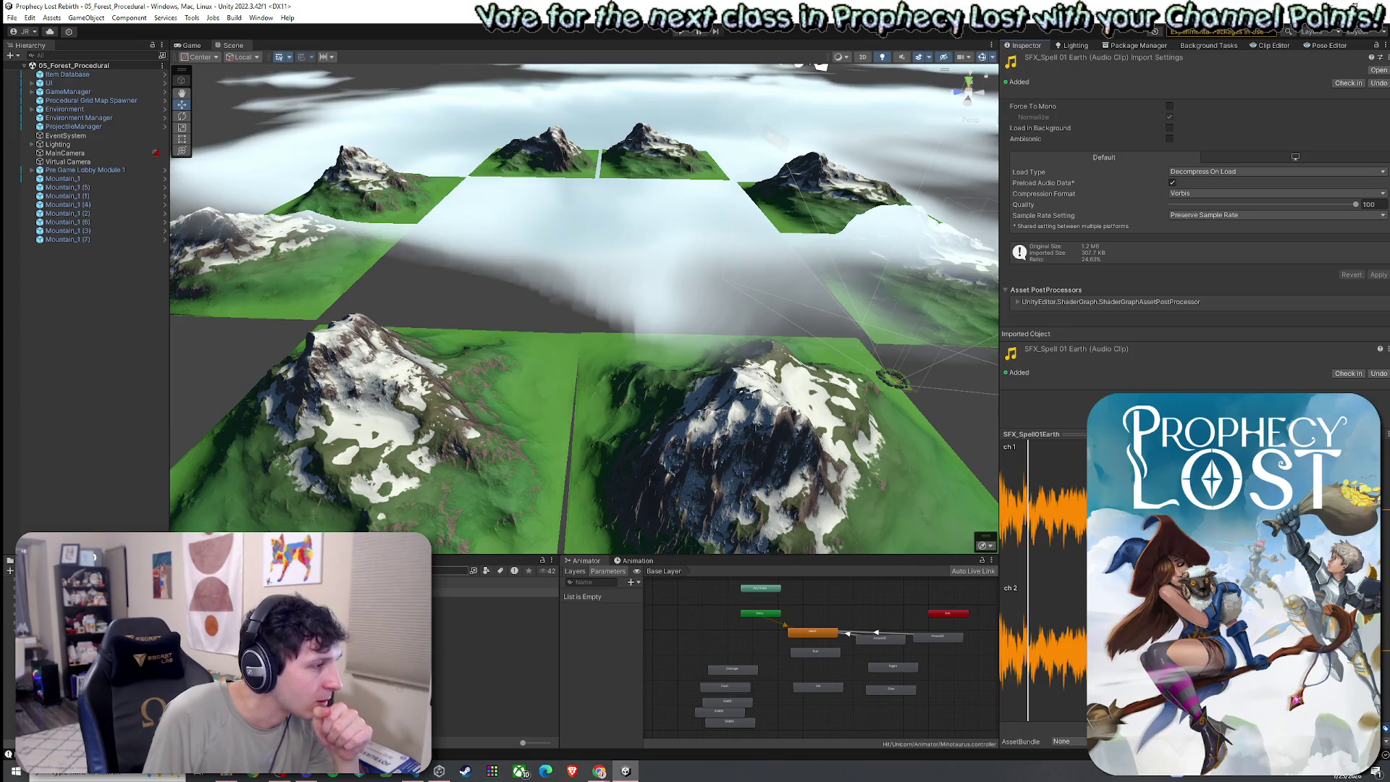
key("Down")
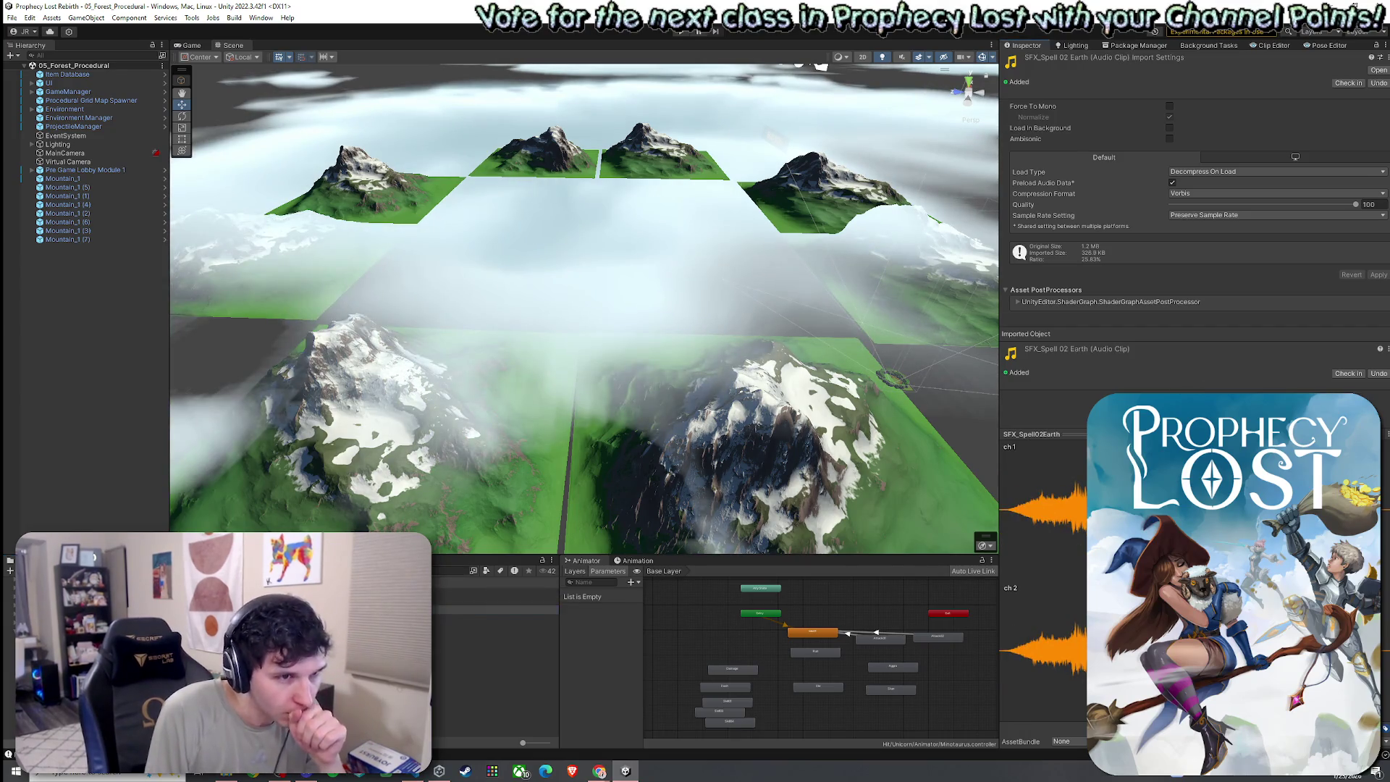
key("Down")
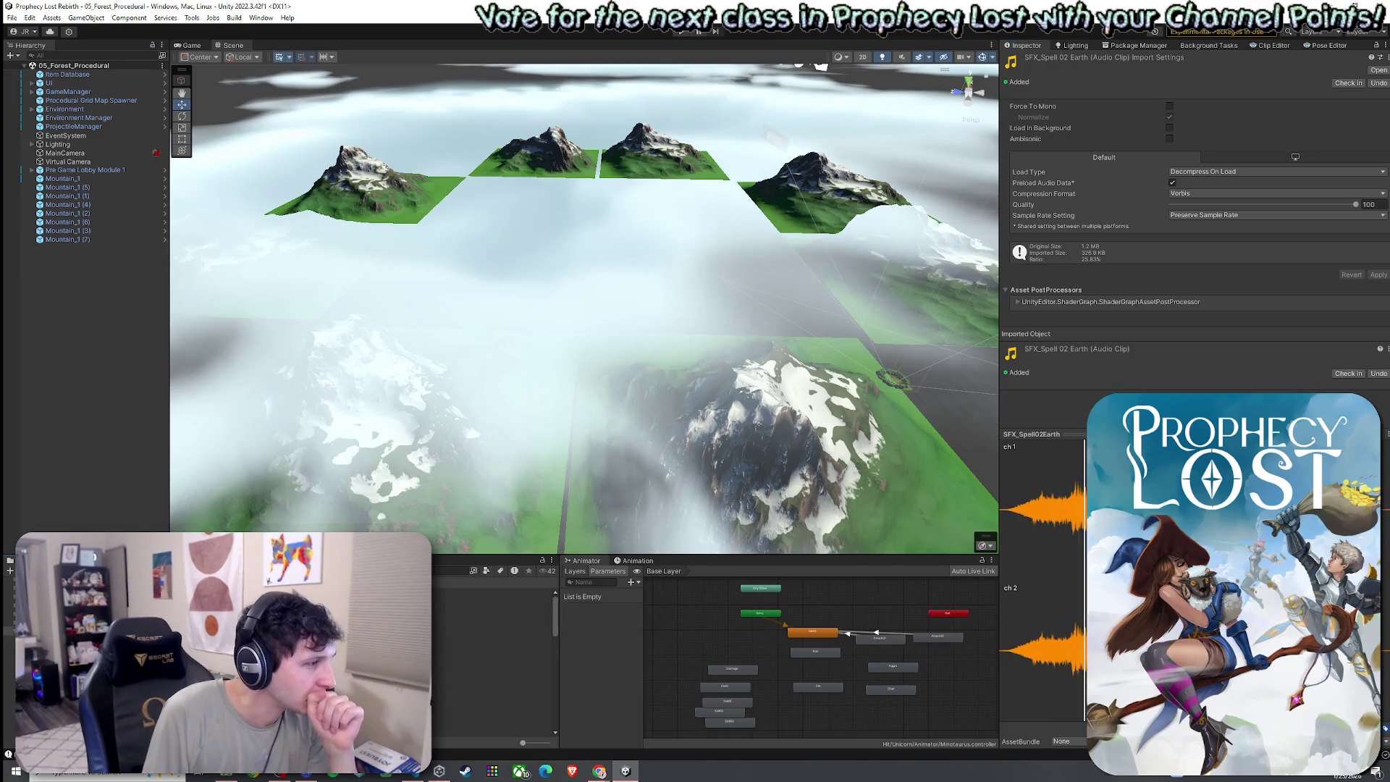
scroll(492, 659, "down", 3)
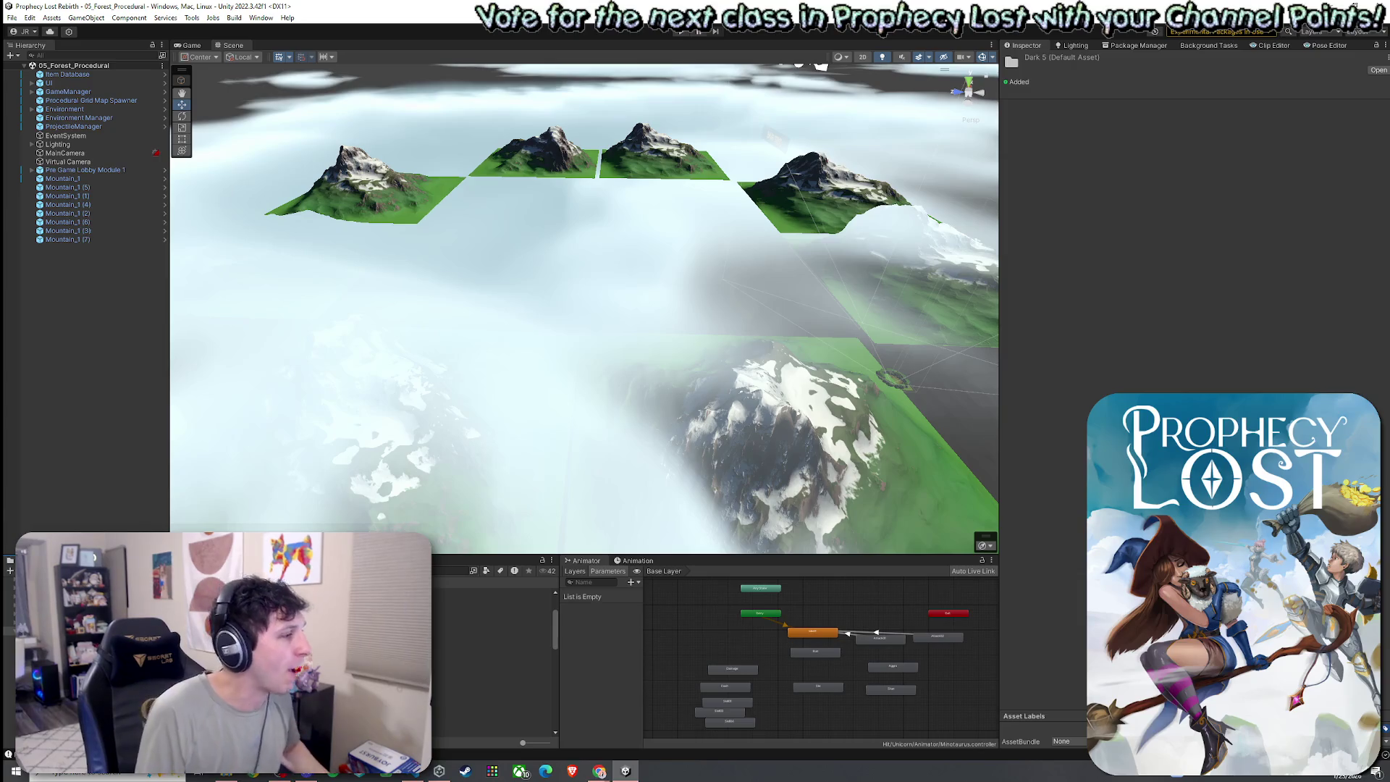
left_click(492, 623)
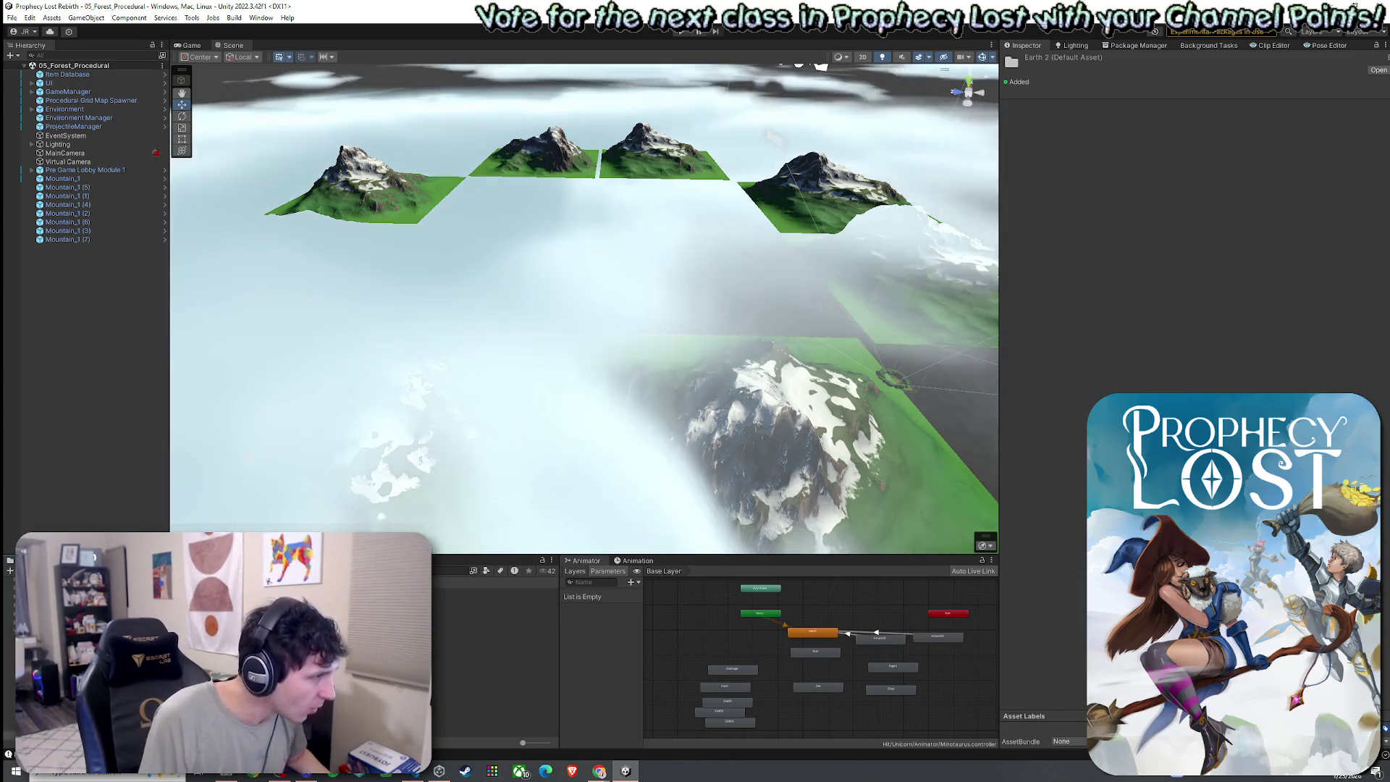
left_click(506, 665, "shift")
- Launch Snipping Tool and cancel the snip, then right-click the Hierarchy to add an object
left_click(108, 773)
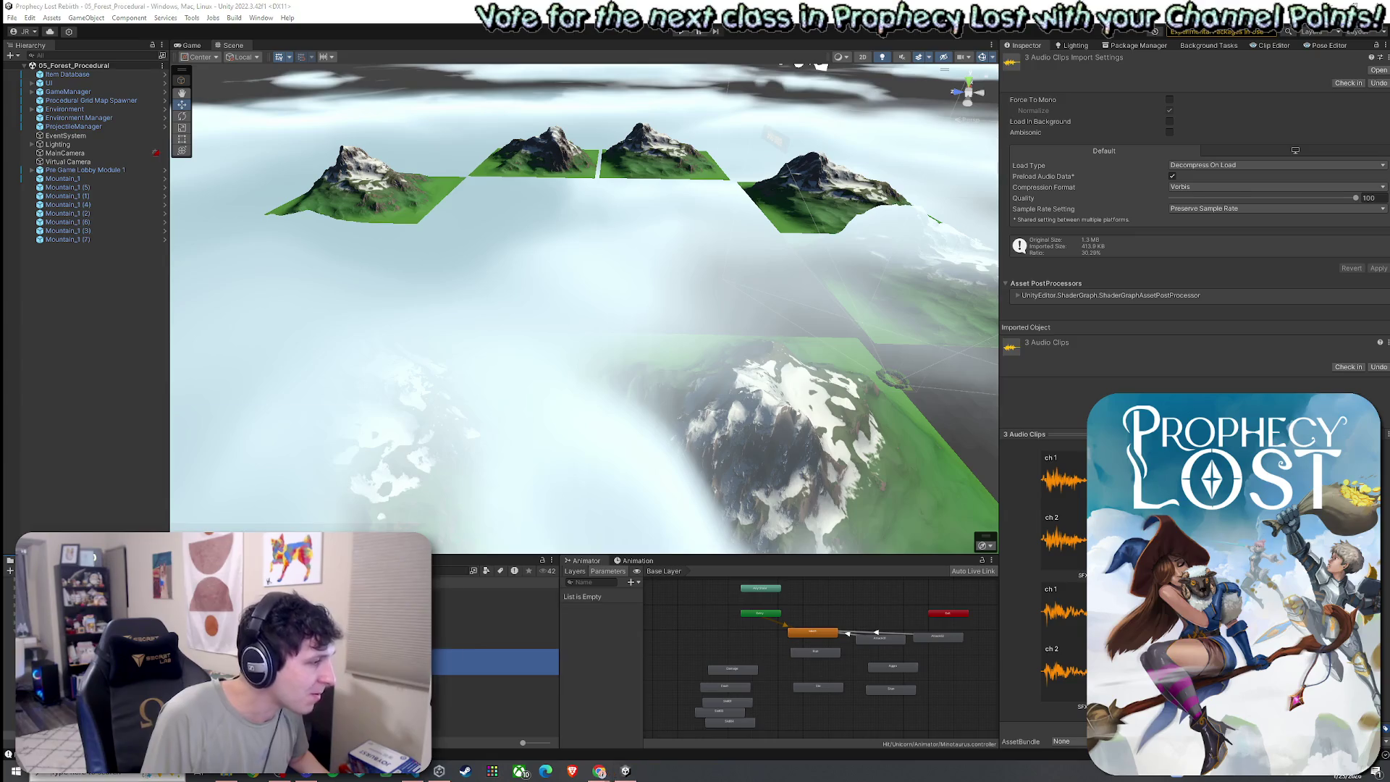
left_click(116, 507)
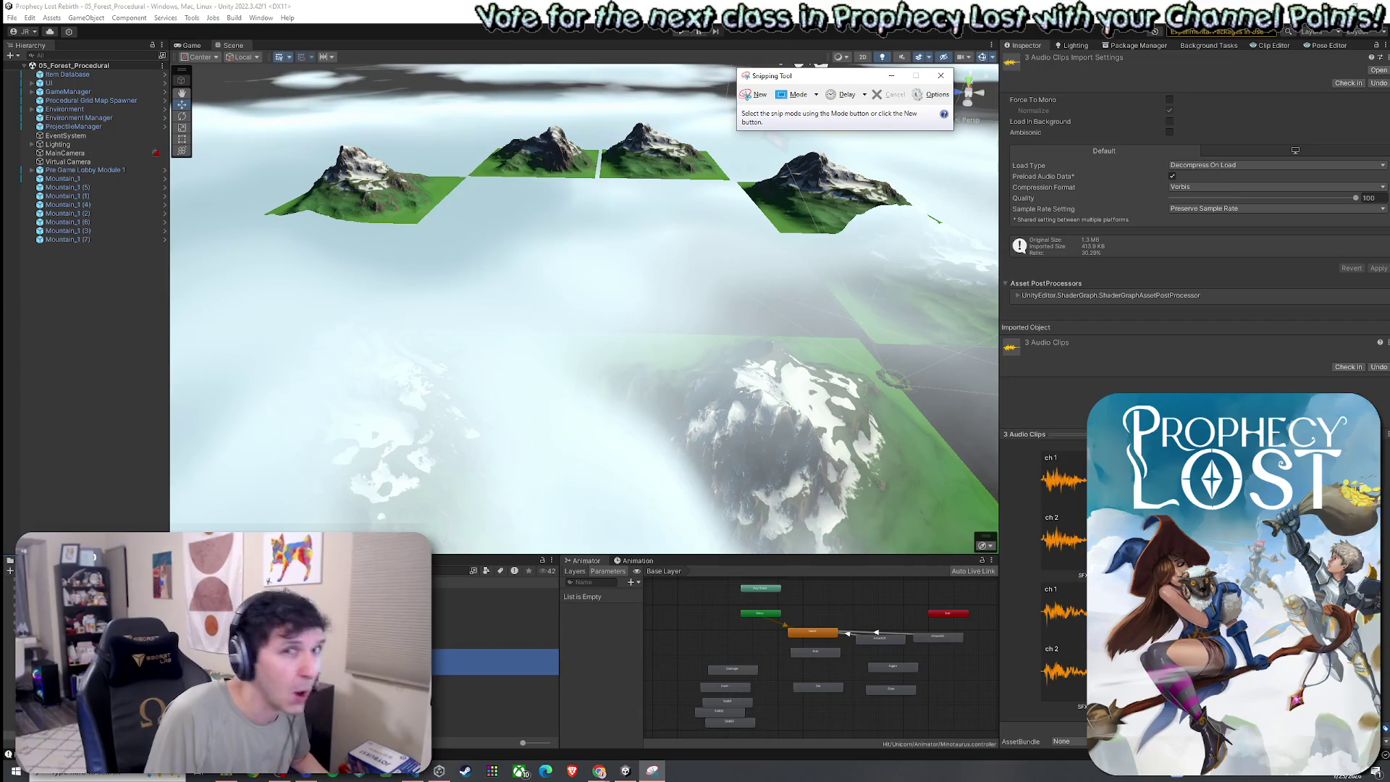
left_click(650, 773)
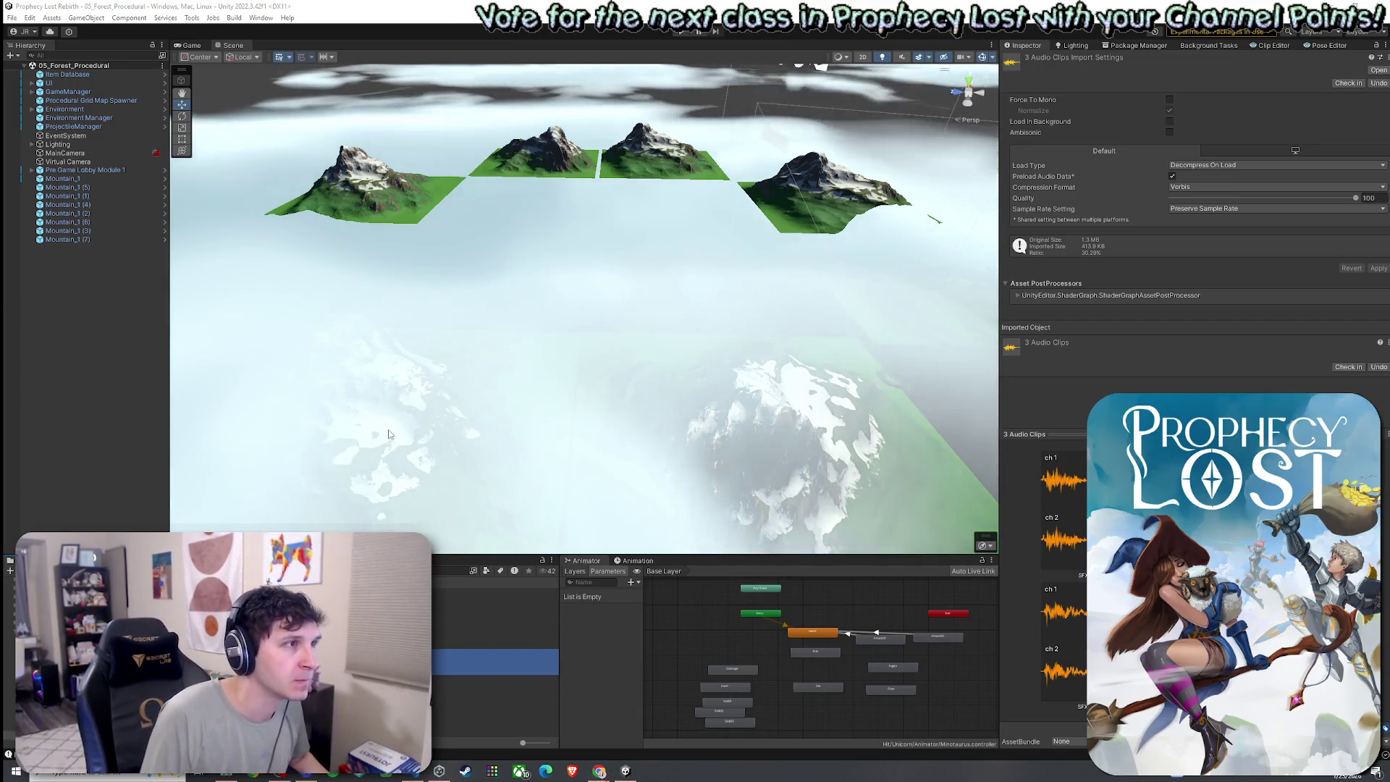
left_click(754, 94)
key("Escape")
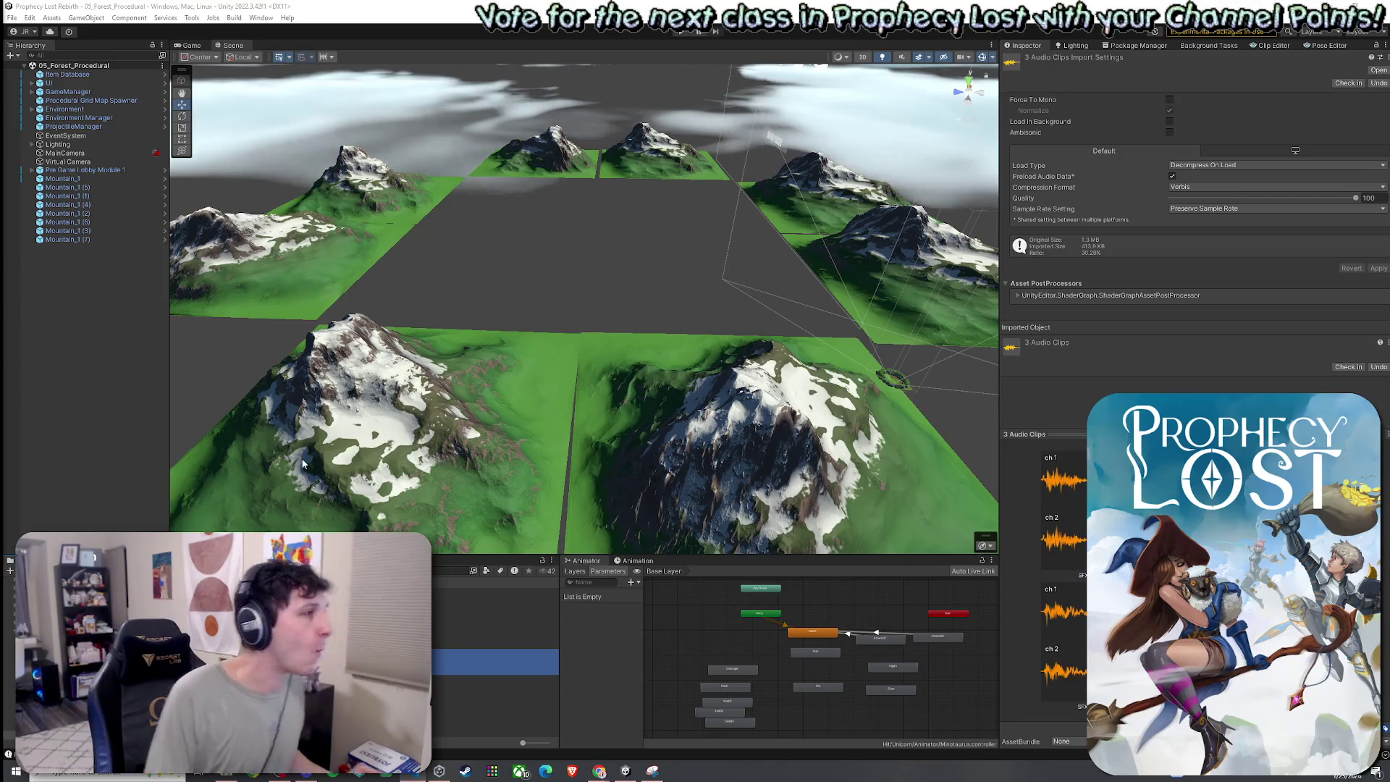
right_click(93, 368)
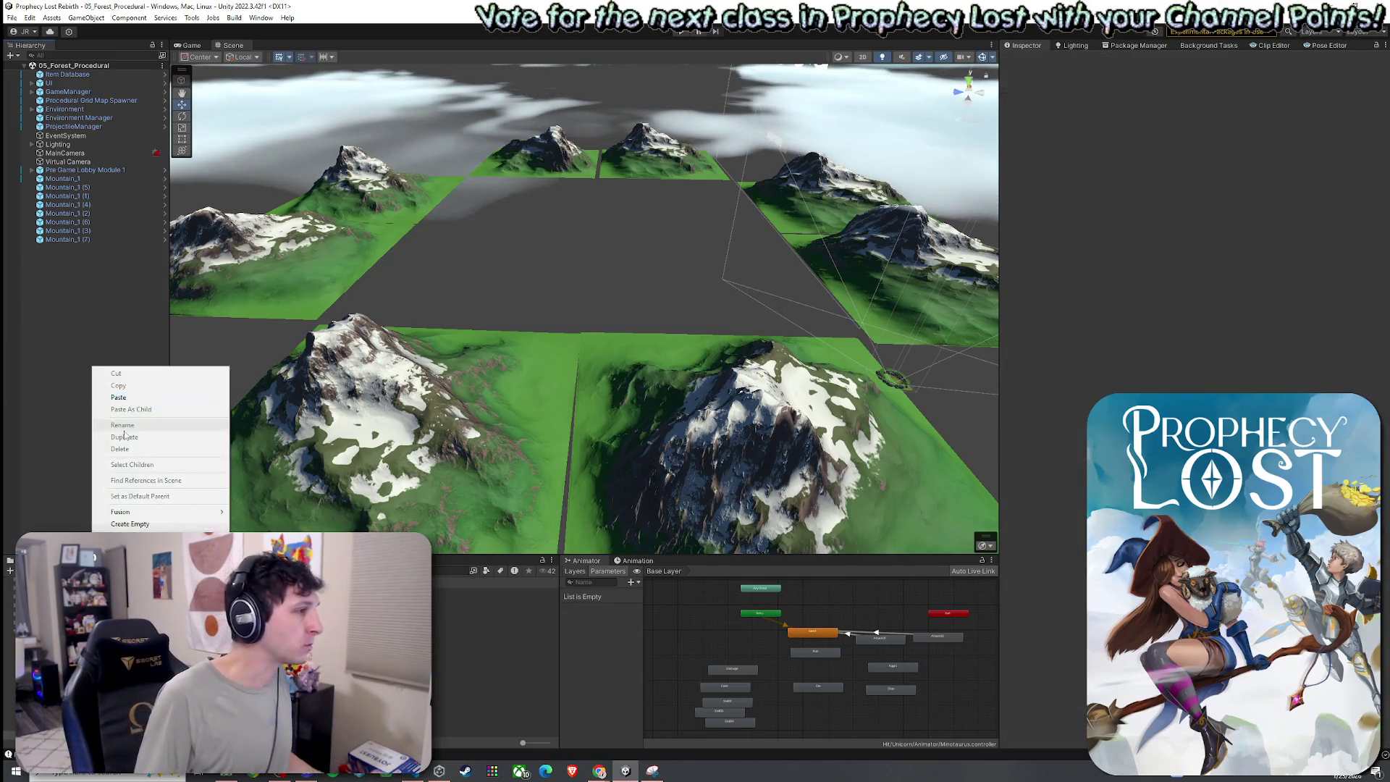
- Create an empty GameObject named 'Backdrop' and reset its position to the origin
left_click(148, 524)
type("Backdrop")
key("Return")
left_click(62, 178)
left_click(87, 239, "shift")
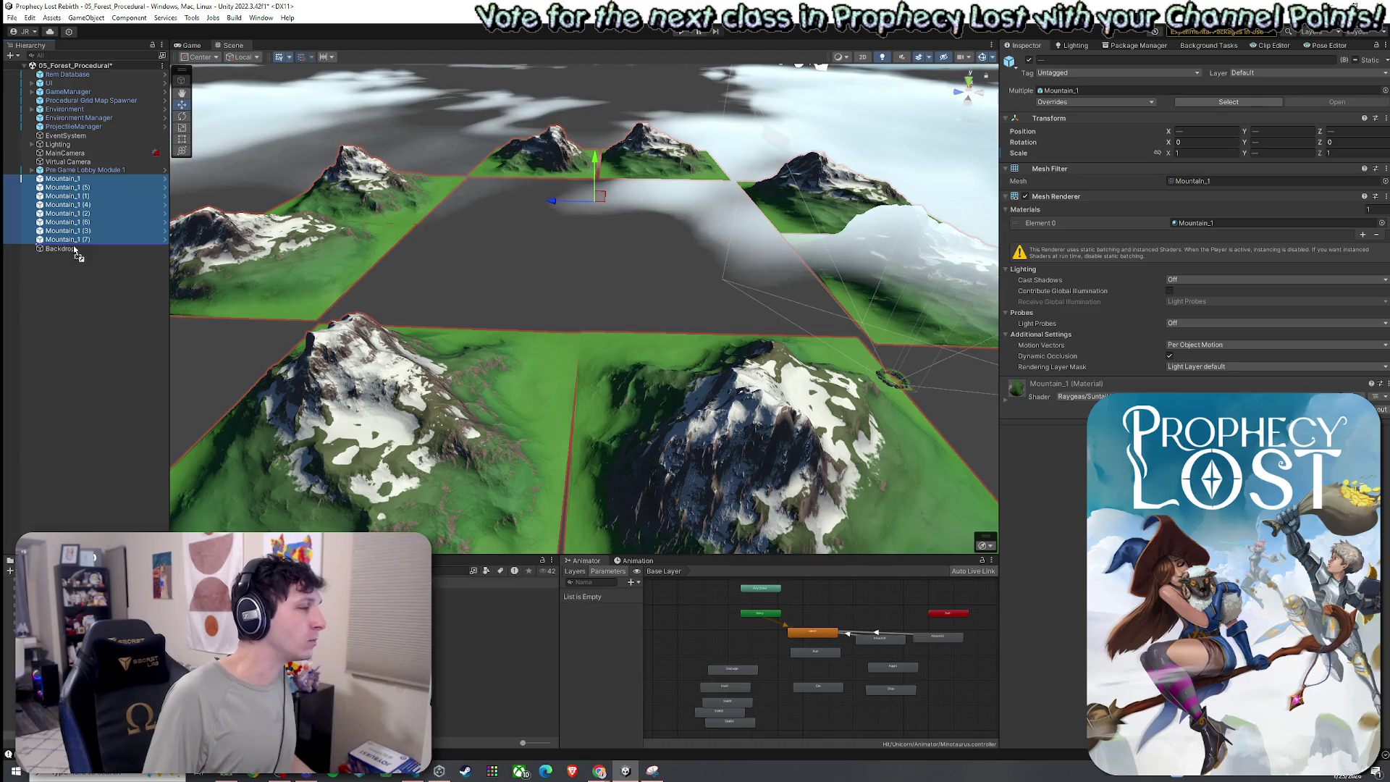
left_click(116, 248)
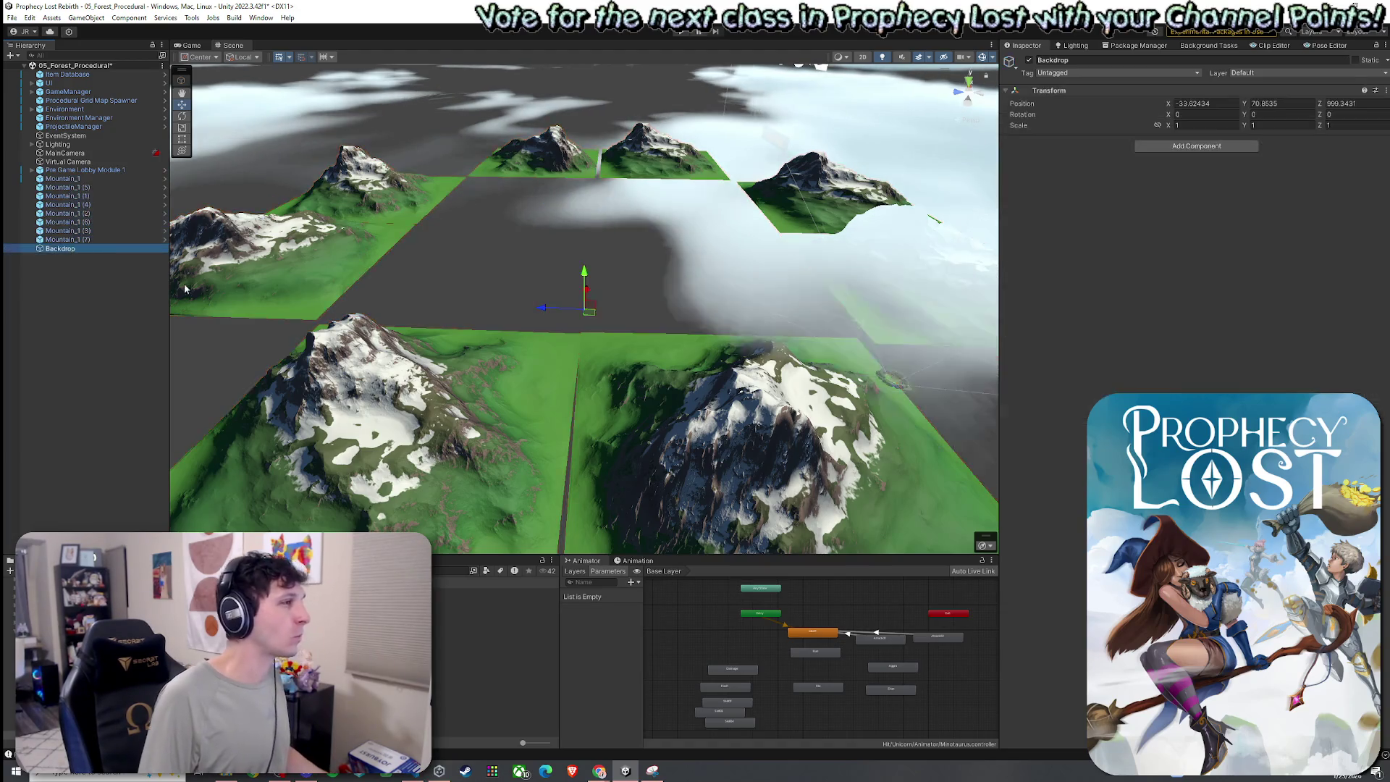
left_click(1383, 89)
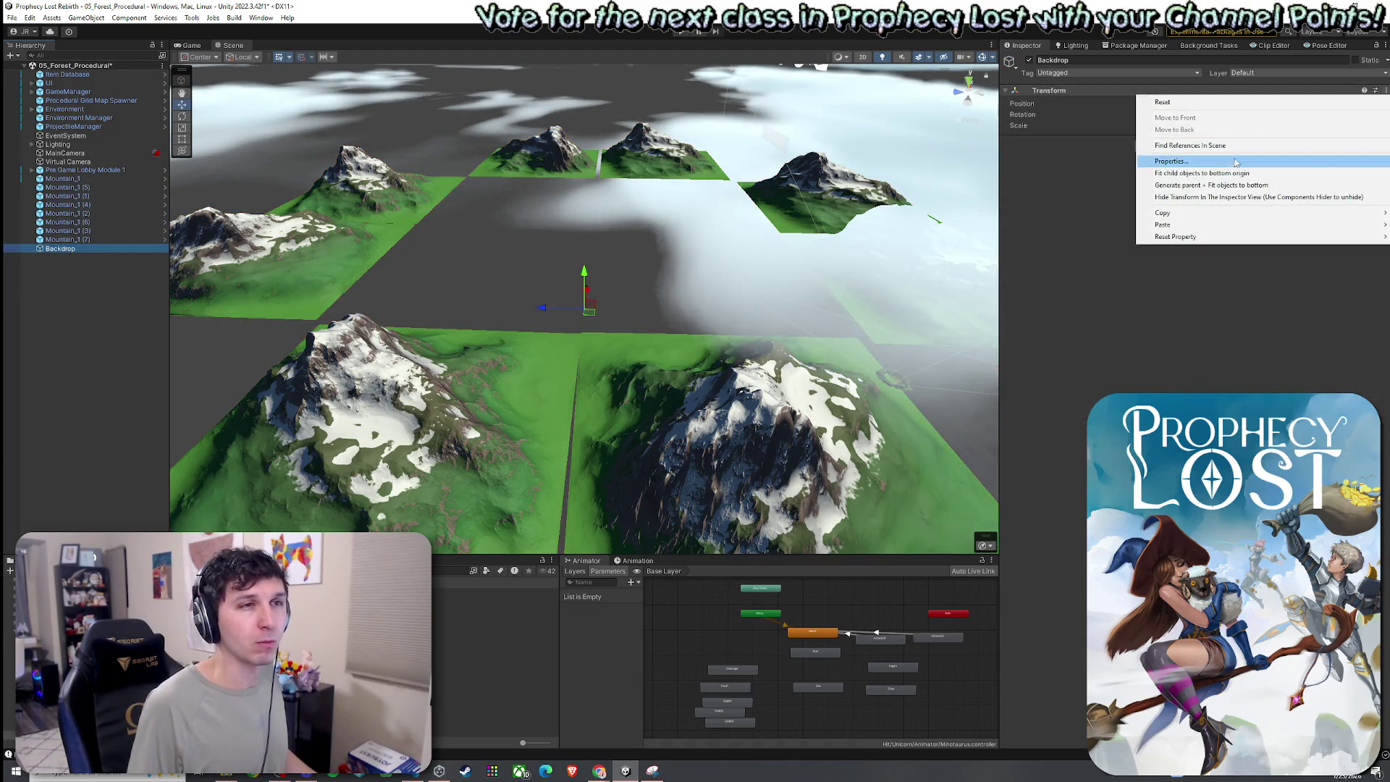
left_click(1179, 102)
- Parent all eight Mountain_1 tiles under Backdrop and save the forest scene
left_click(62, 178)
left_click(79, 239, "shift")
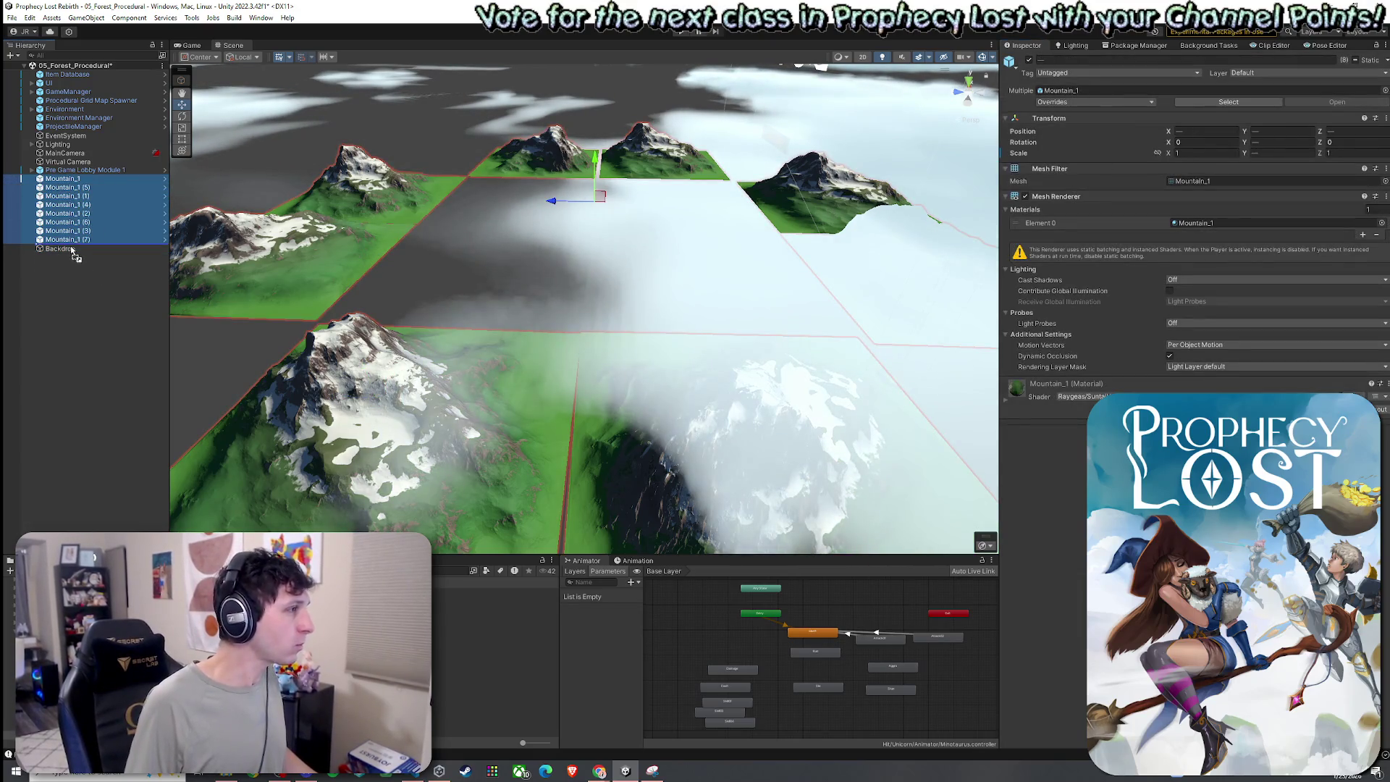
left_click_drag(72, 250, 75, 250)
left_click(41, 197)
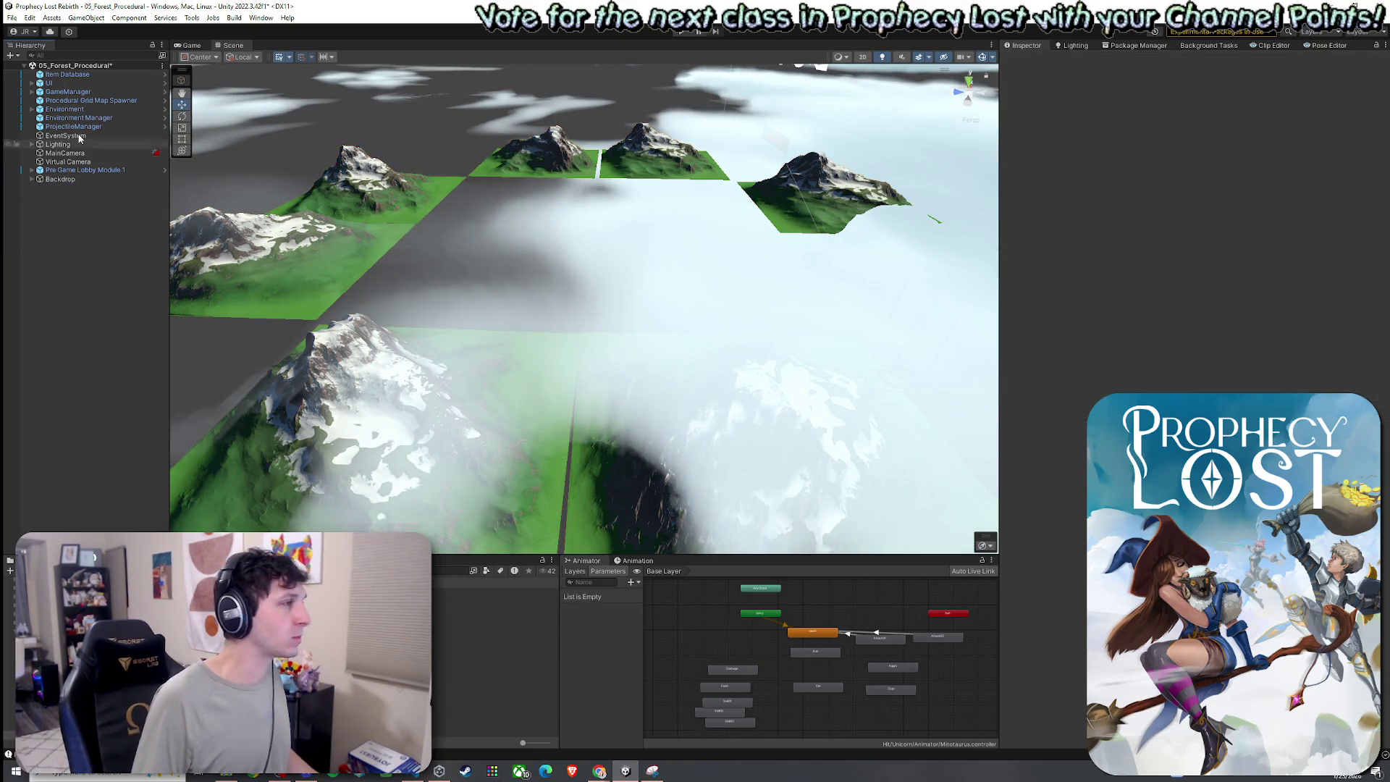
left_click(12, 17)
left_click(33, 63)
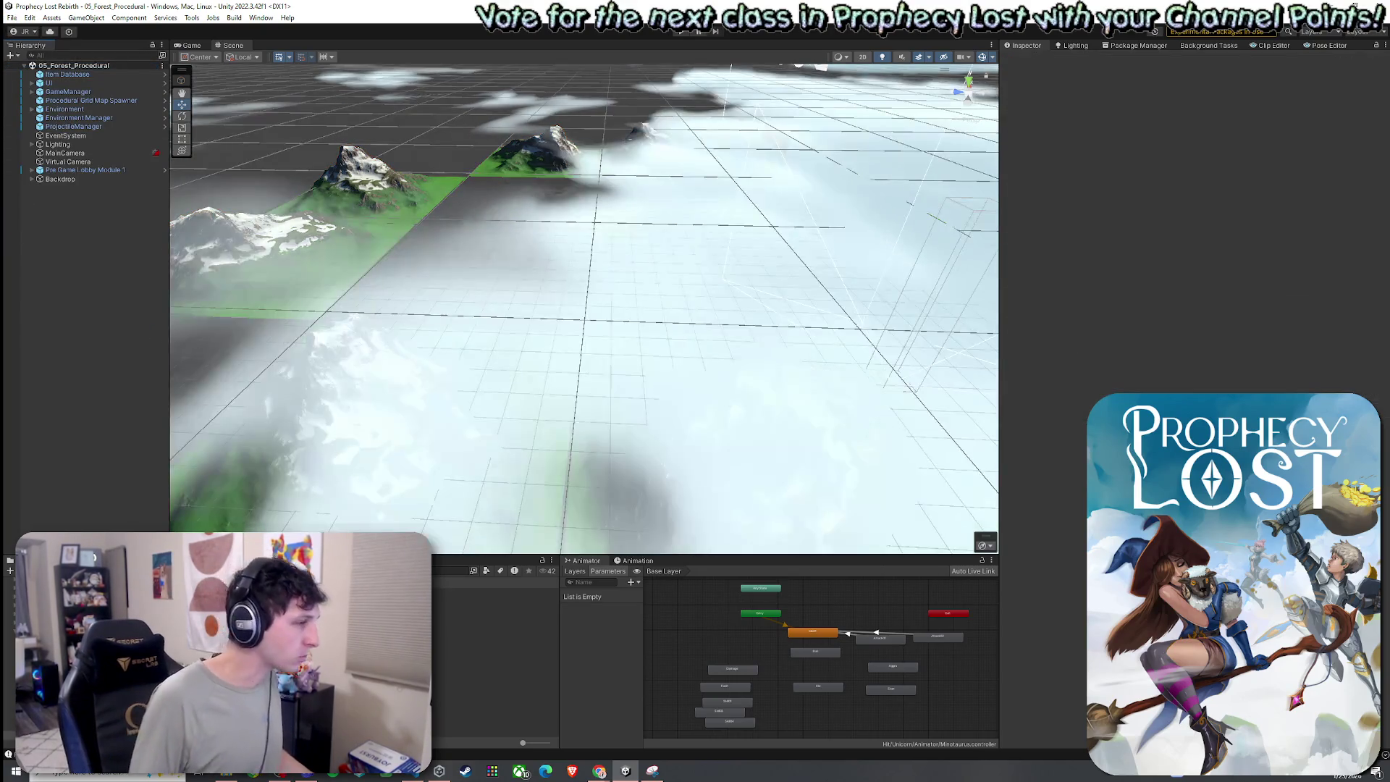
- Select the project's Scenes folder in the Project window
scroll(362, 651, "down", 3)
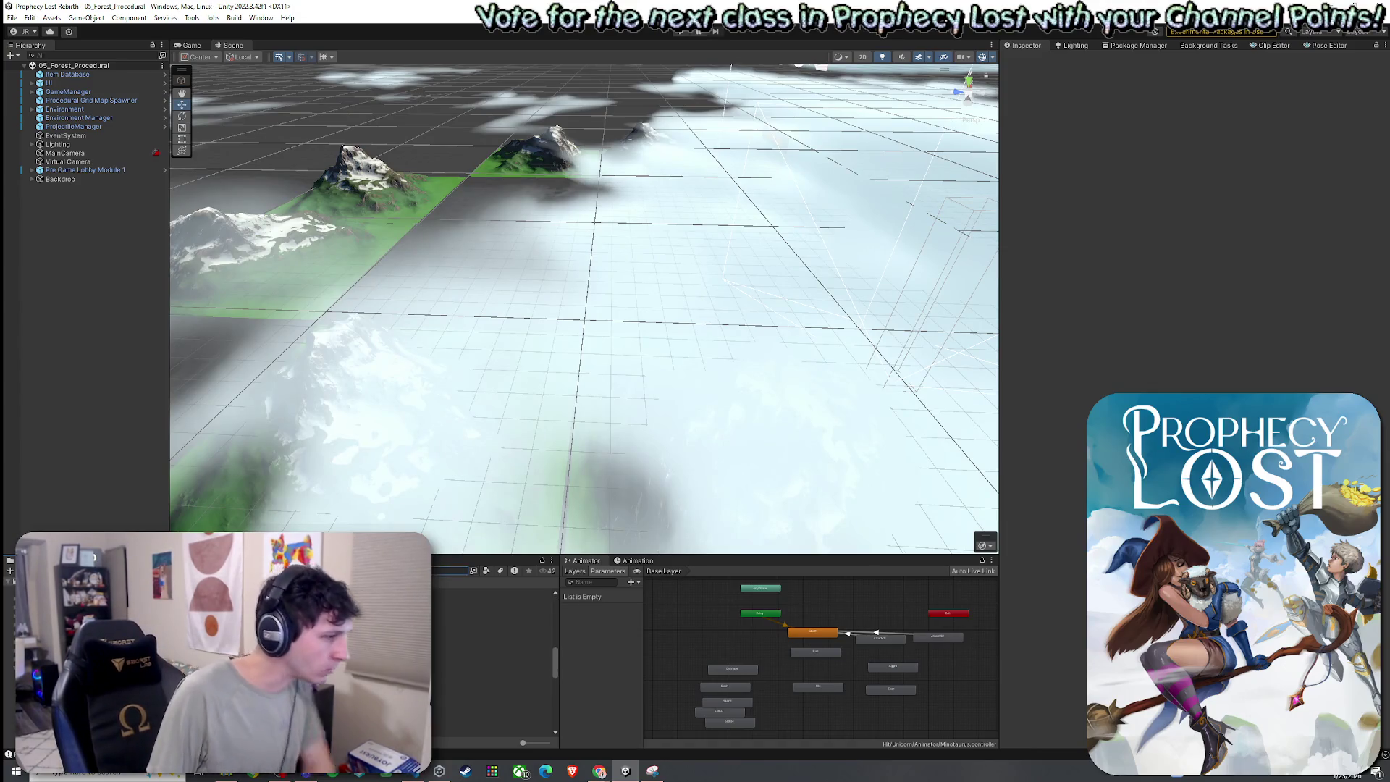
left_click(361, 650)
scroll(362, 652, "up", 3)
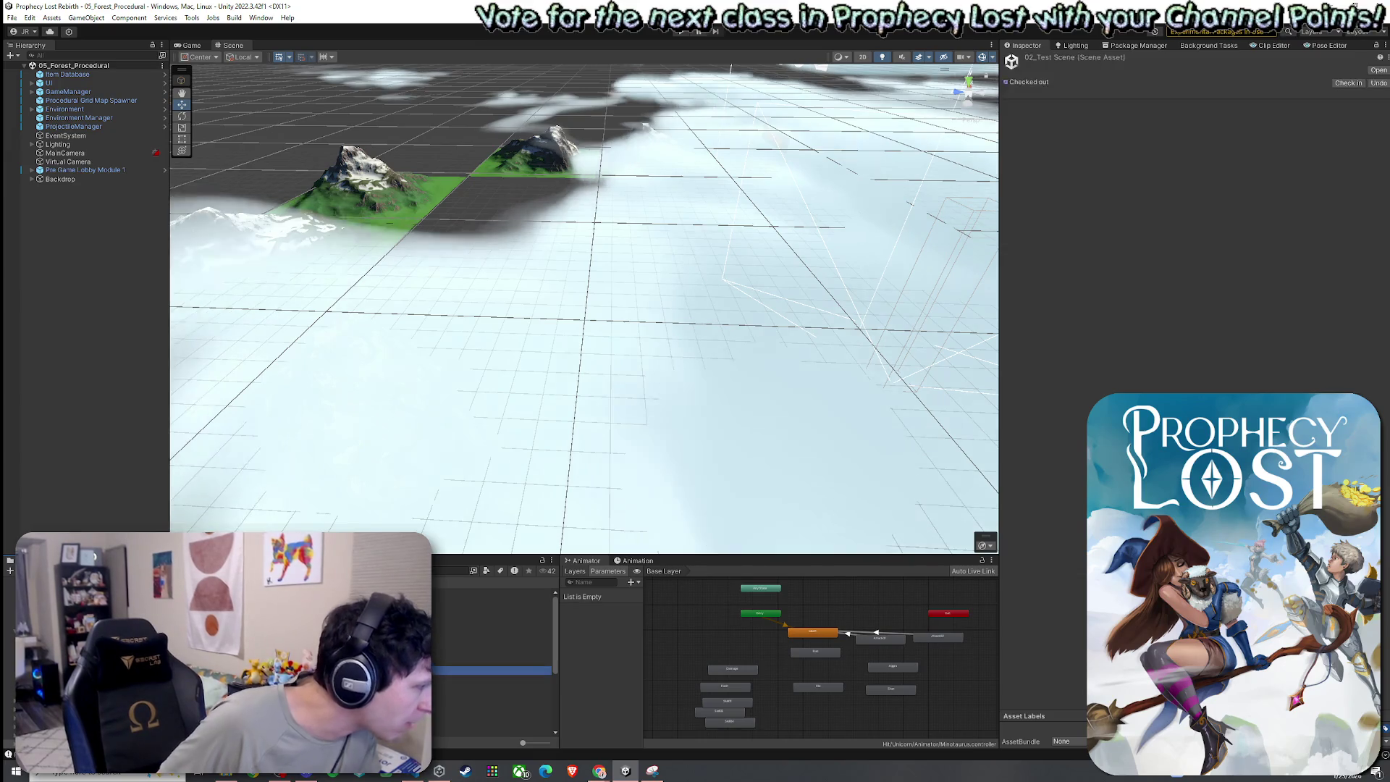
- Load 02_Test Scene and make the Characters group active
double_click(376, 670)
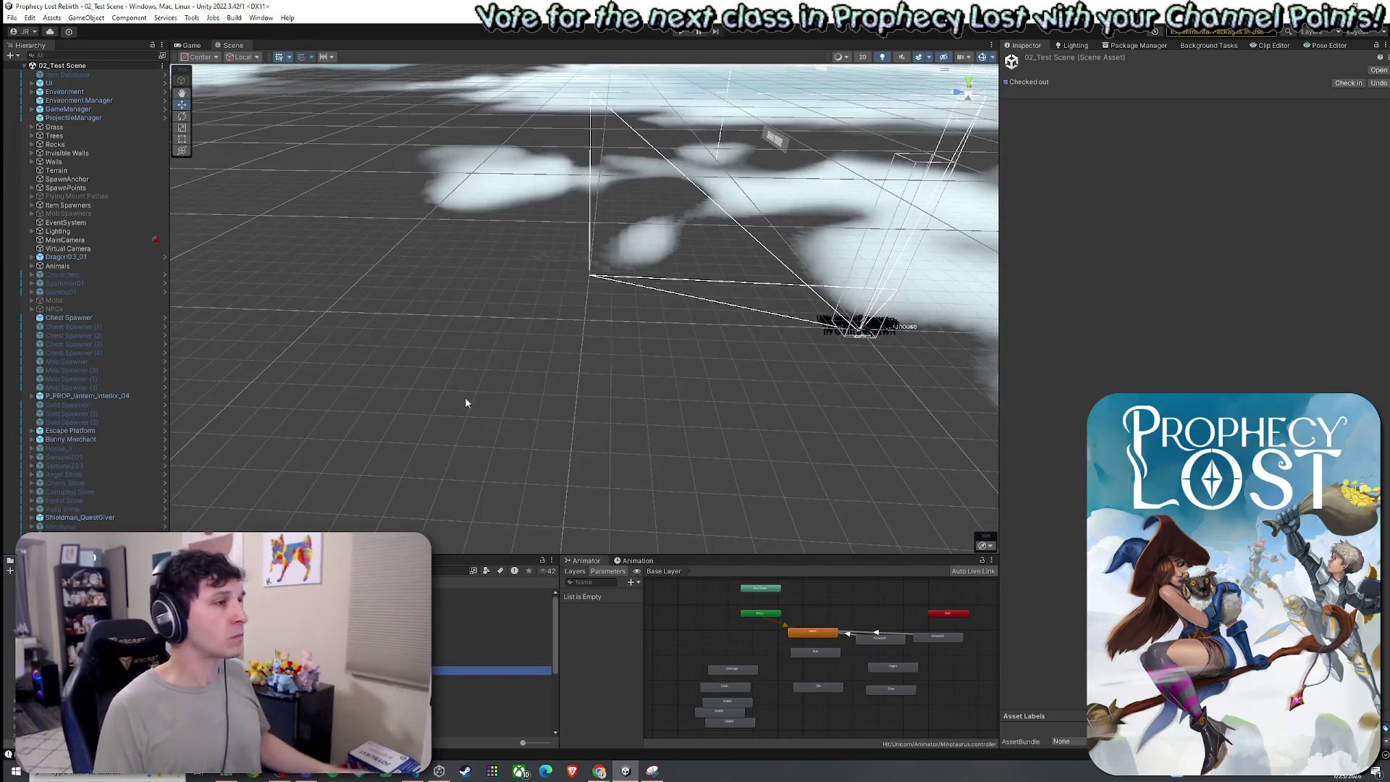
double_click(62, 274)
left_click_drag(730, 360, 992, 202)
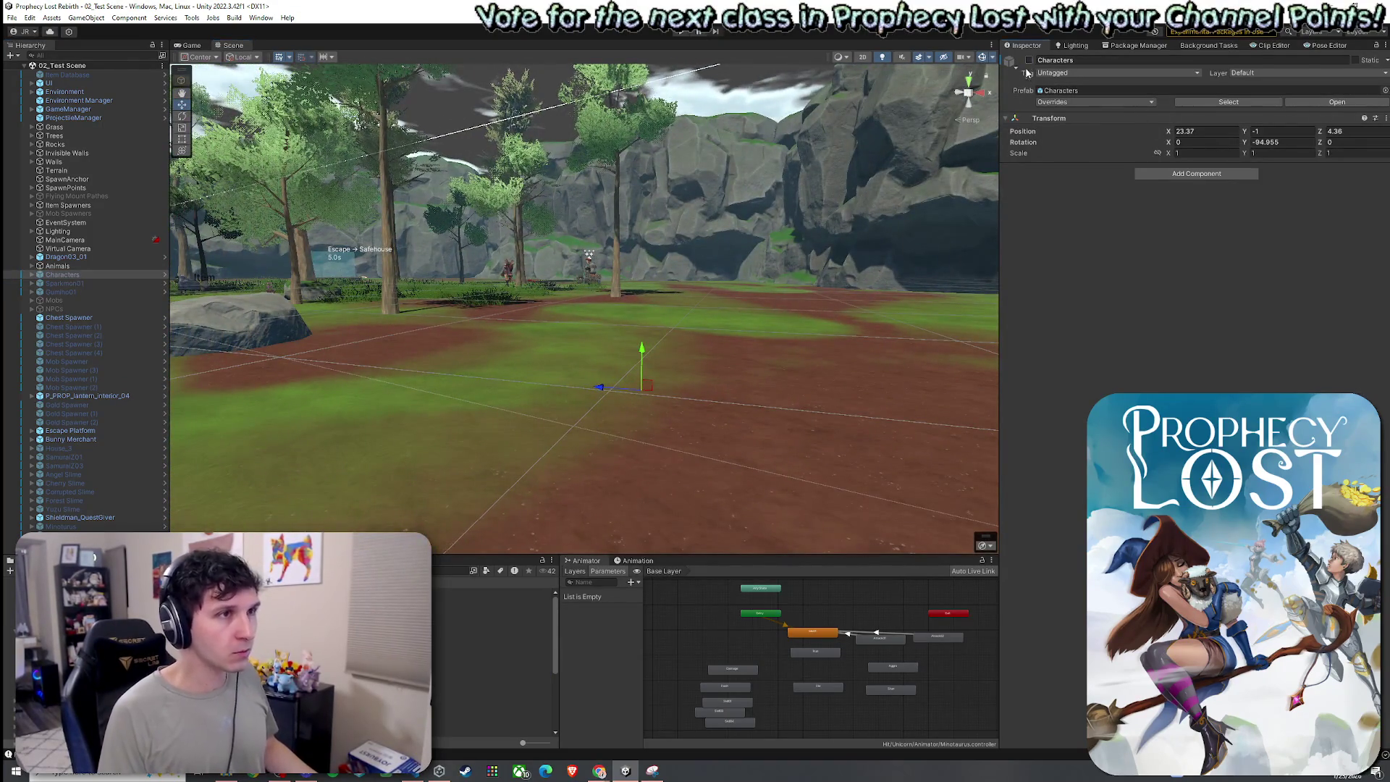
key("alt+shift+a")
mouse_move(653, 306)
left_mouse_down()
mouse_move(736, 362)
mouse_move(176, 280)
left_mouse_up()
- Frame the Gumiho01 character, then expand and select the Mobs group
left_click(110, 292)
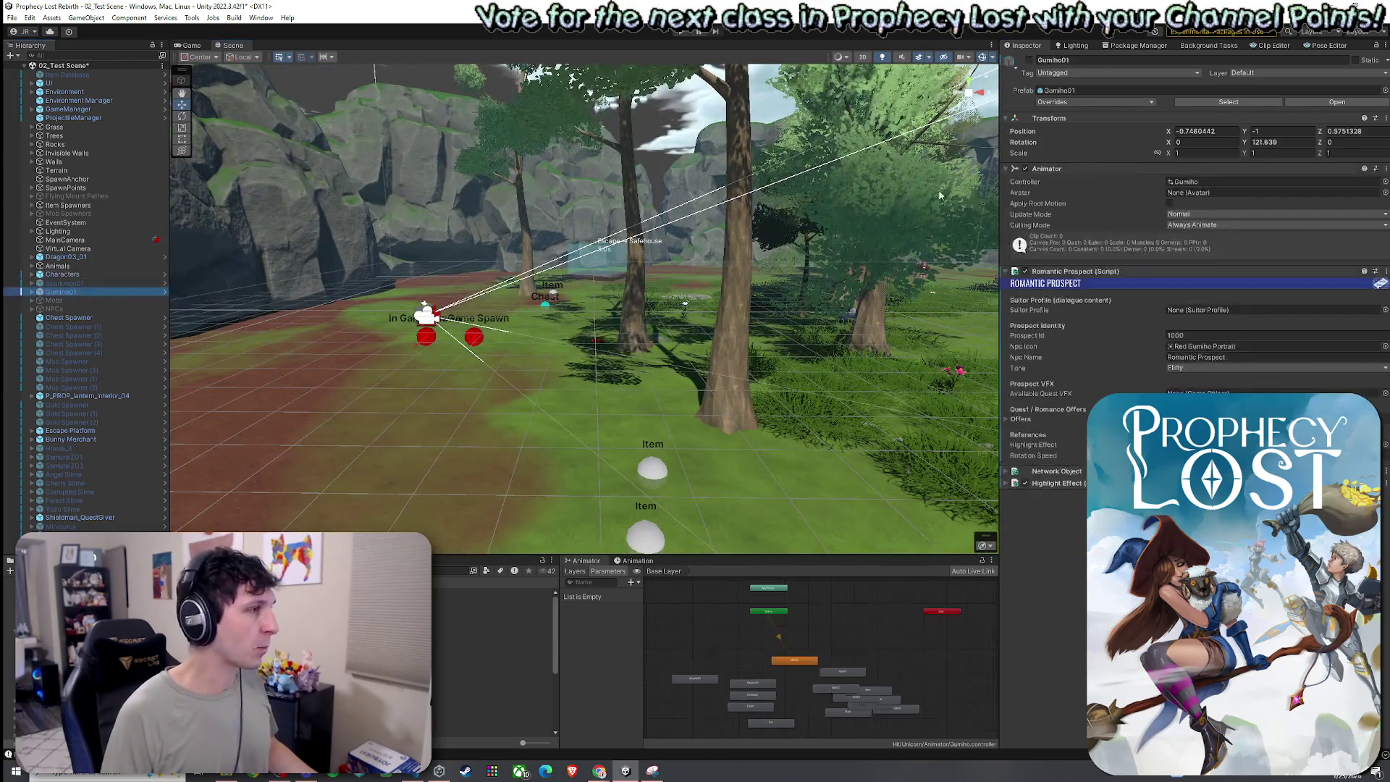
key("f")
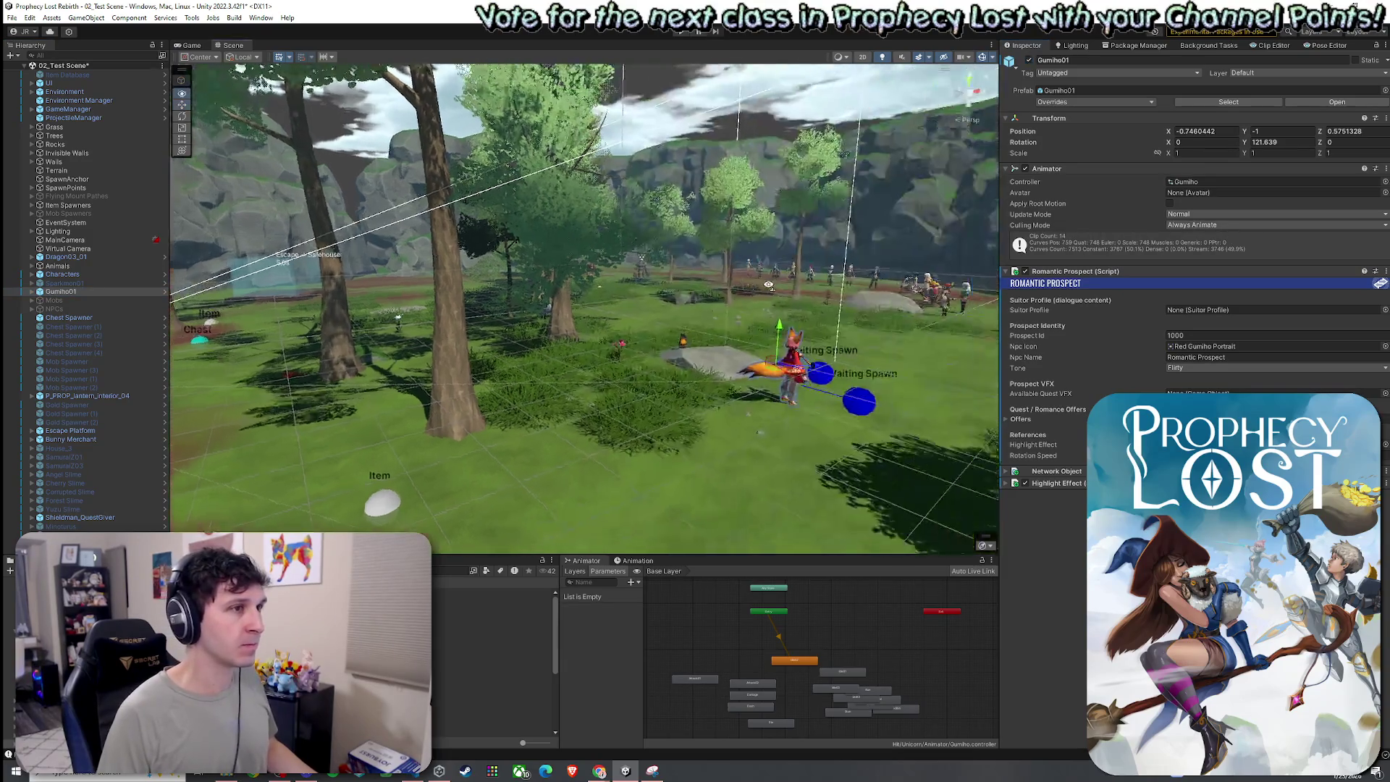
left_click_drag(620, 294, 507, 319)
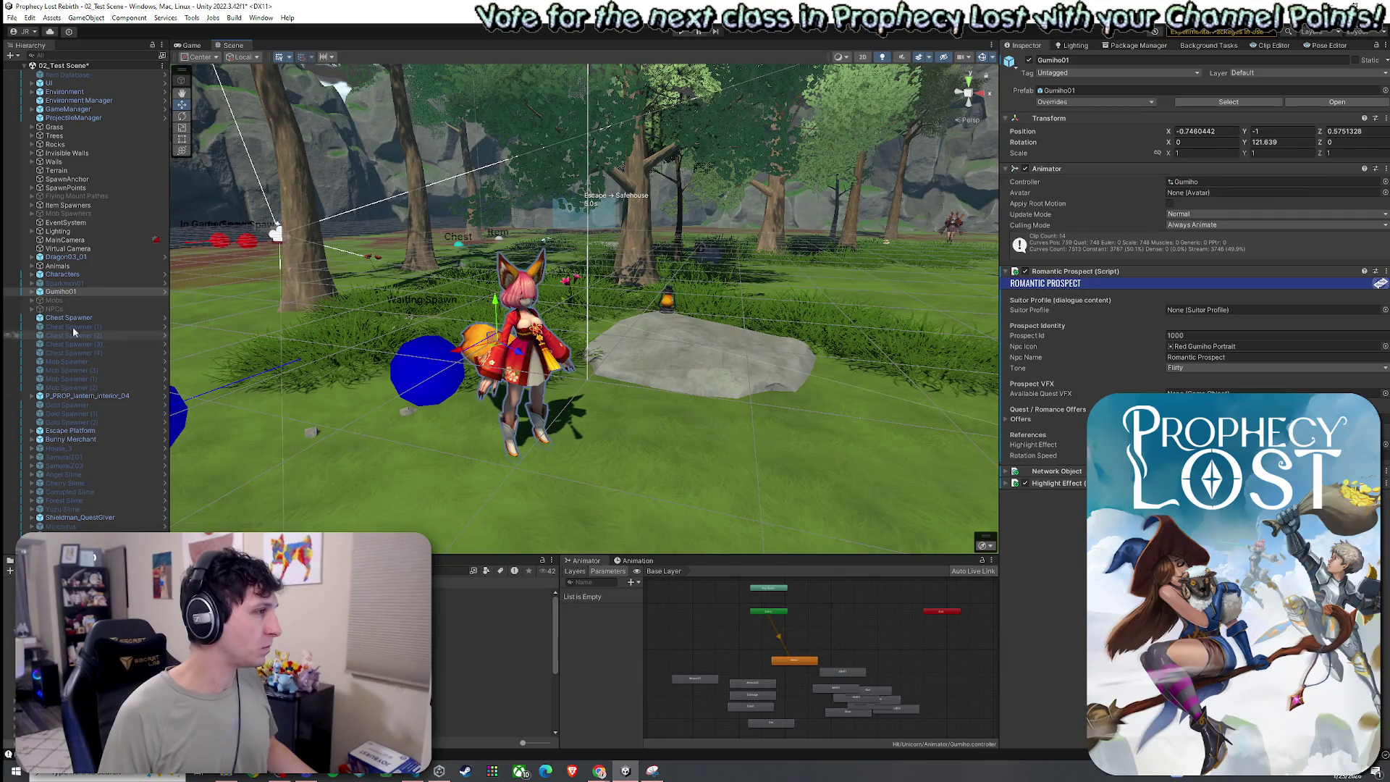
left_click(32, 301)
left_click(55, 300)
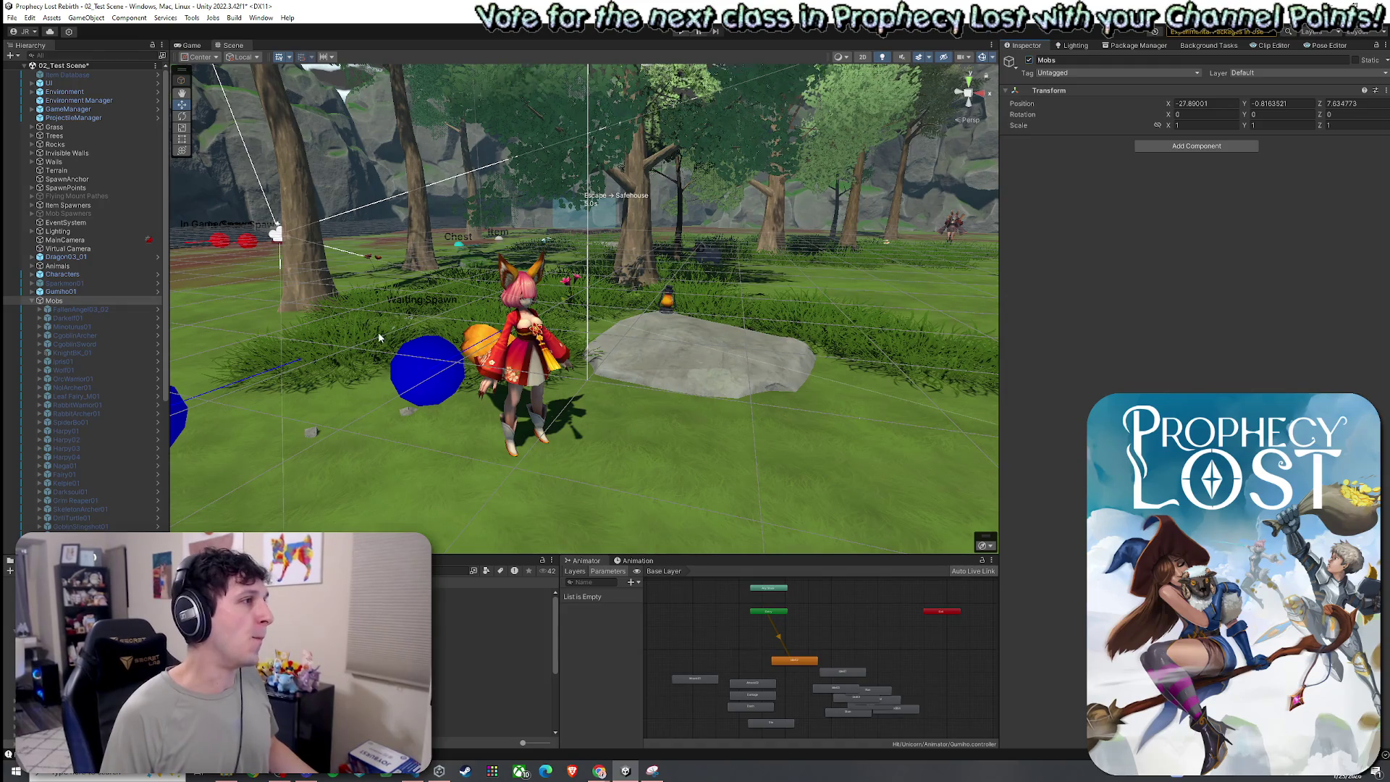
- Activate all 27 Mobs children and the NPCs group
left_click(80, 309)
left_click(15, 532, "shift")
left_click(1028, 60)
mouse_move(429, 423)
left_mouse_down()
mouse_move(401, 431)
mouse_move(411, 449)
left_mouse_up()
scroll(87, 500, "down", 2)
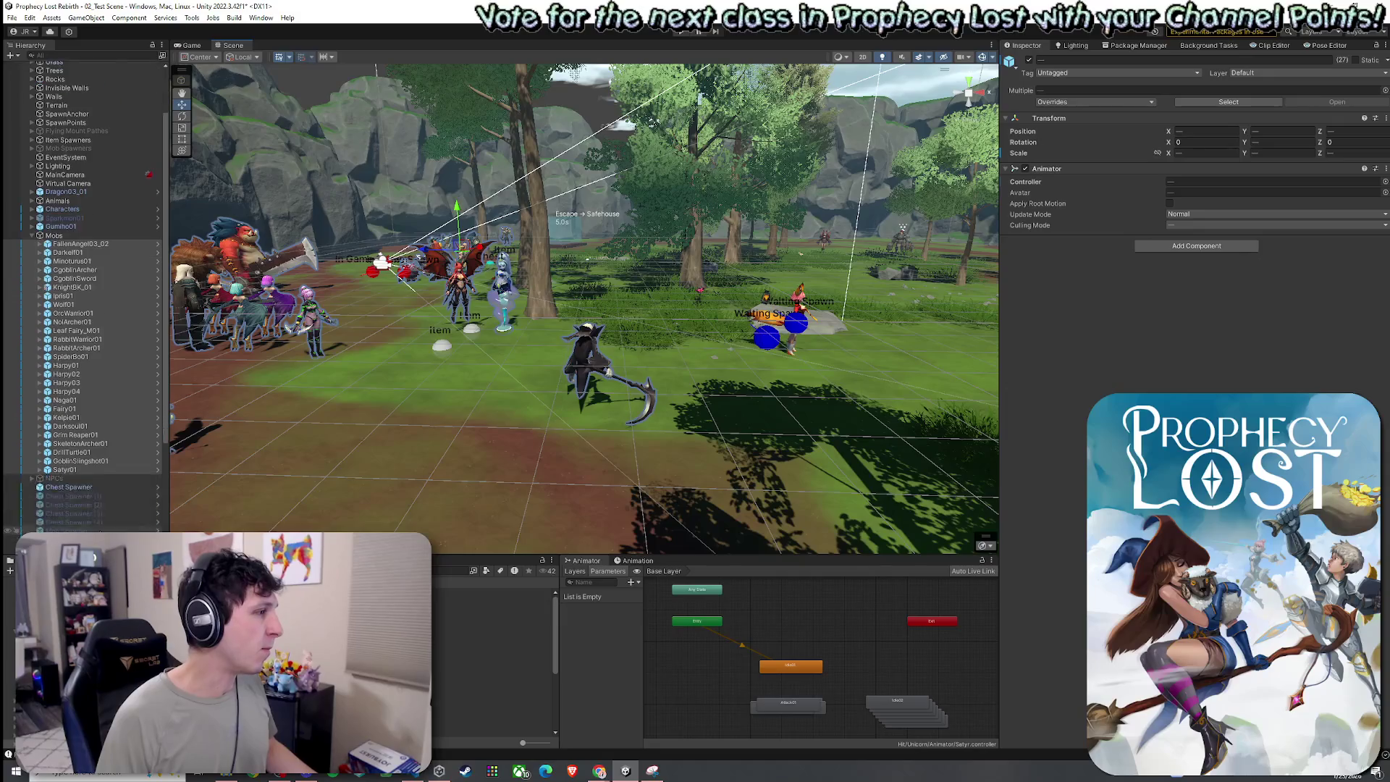
scroll(83, 488, "down", 3)
left_click(54, 380)
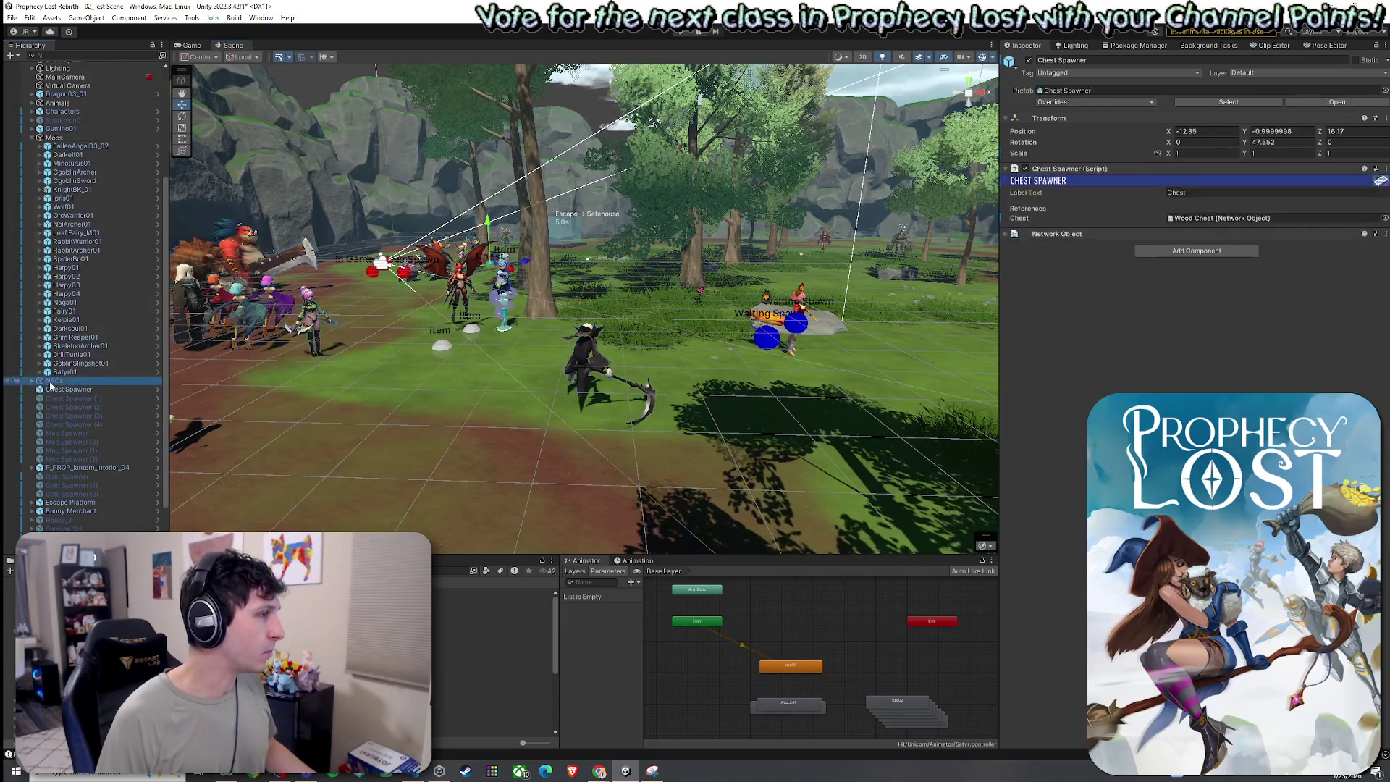
left_click(32, 380)
left_click(1029, 60)
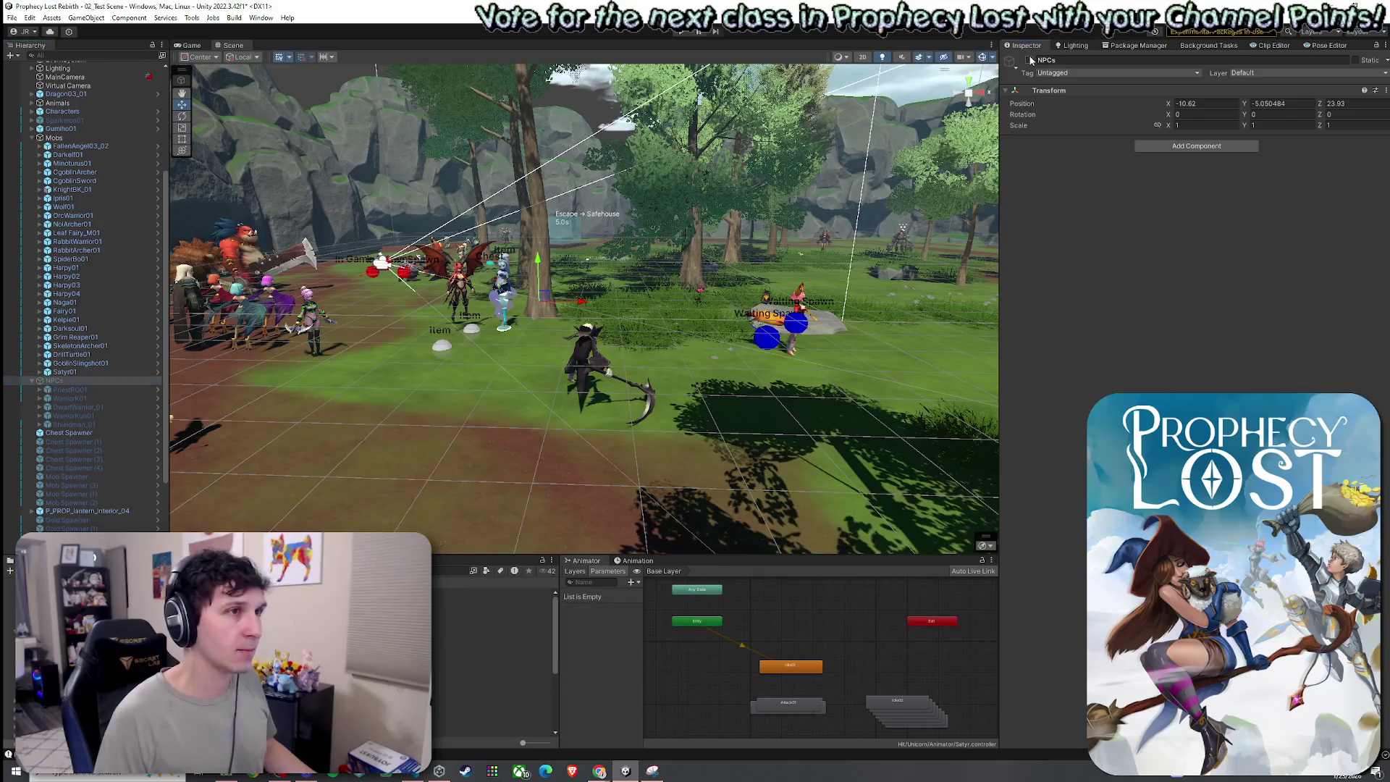
- Fly the view to the fox NPC Gumiho01 and frame it over the field
key("w")
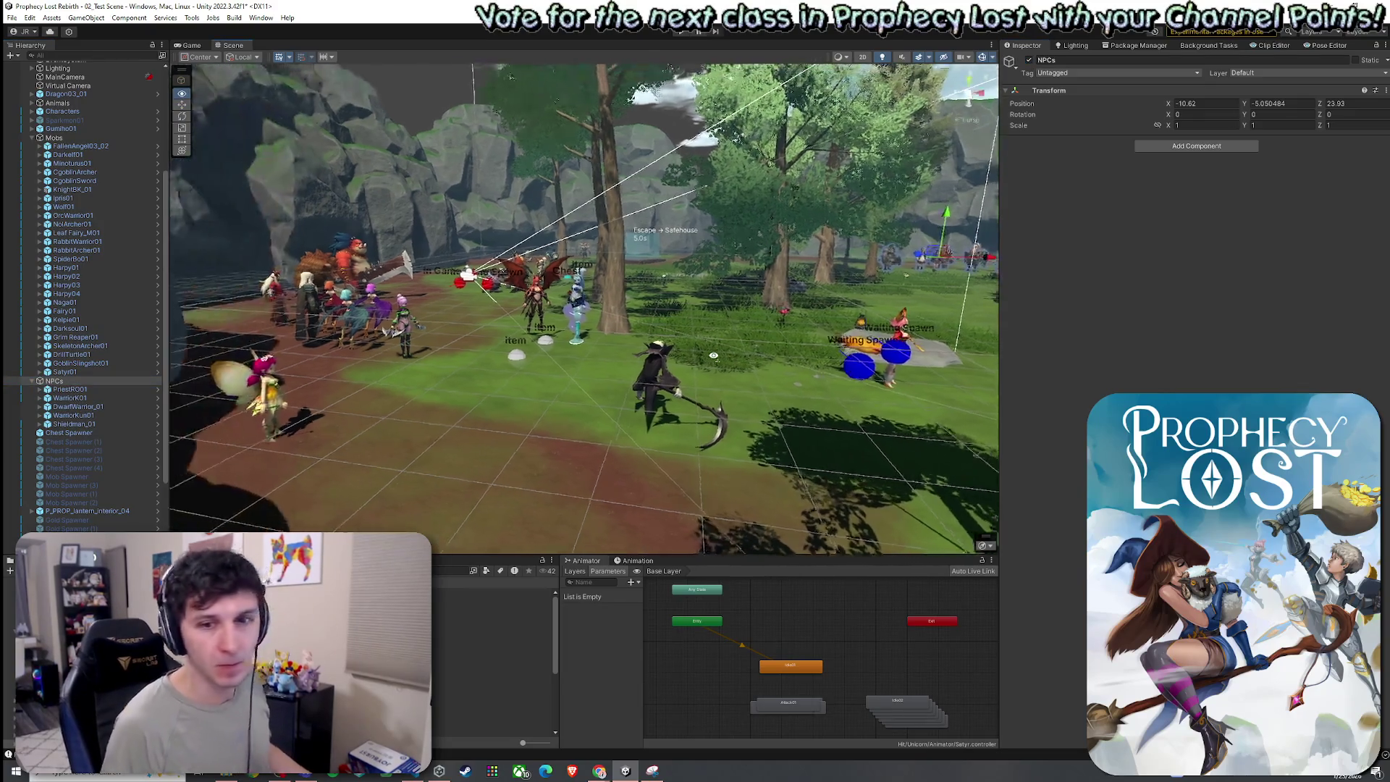
key("w")
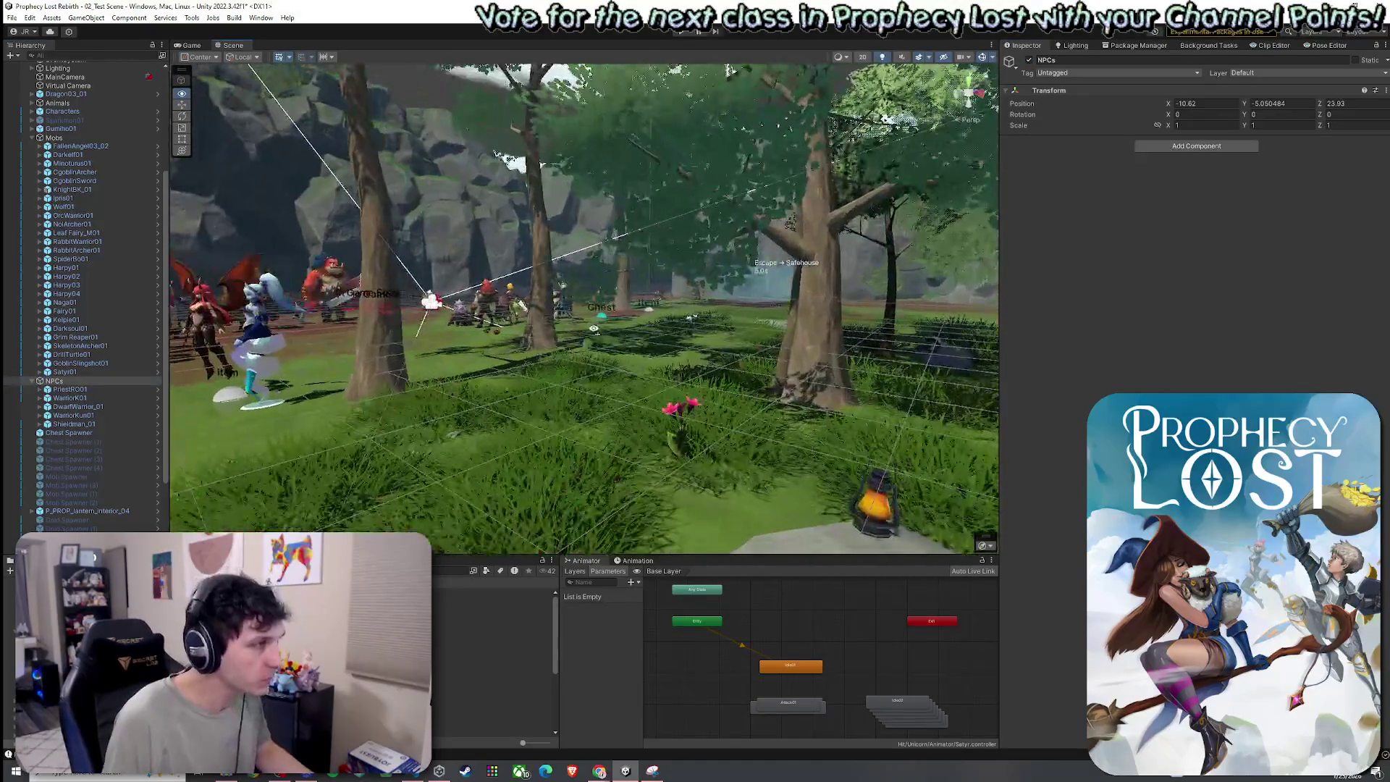
key("s")
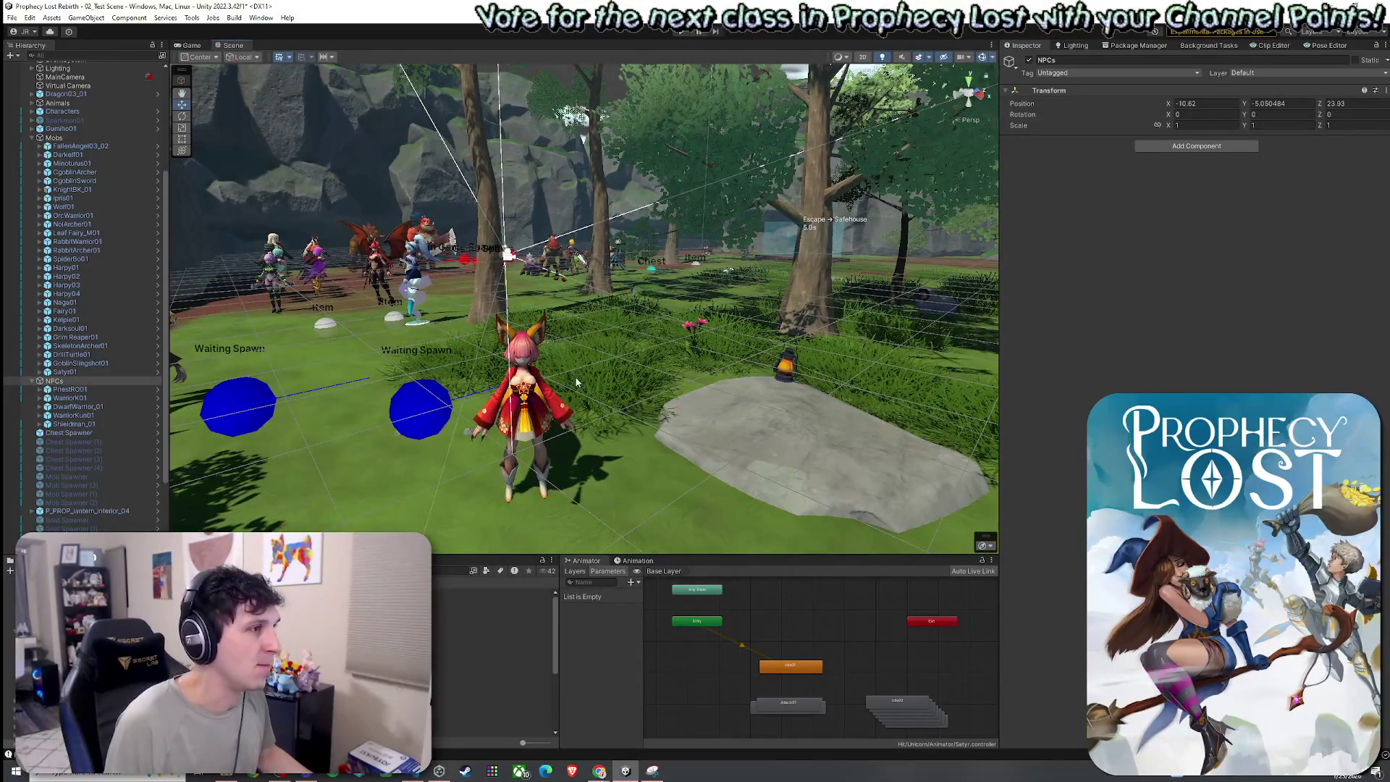
left_click(577, 382)
key("f")
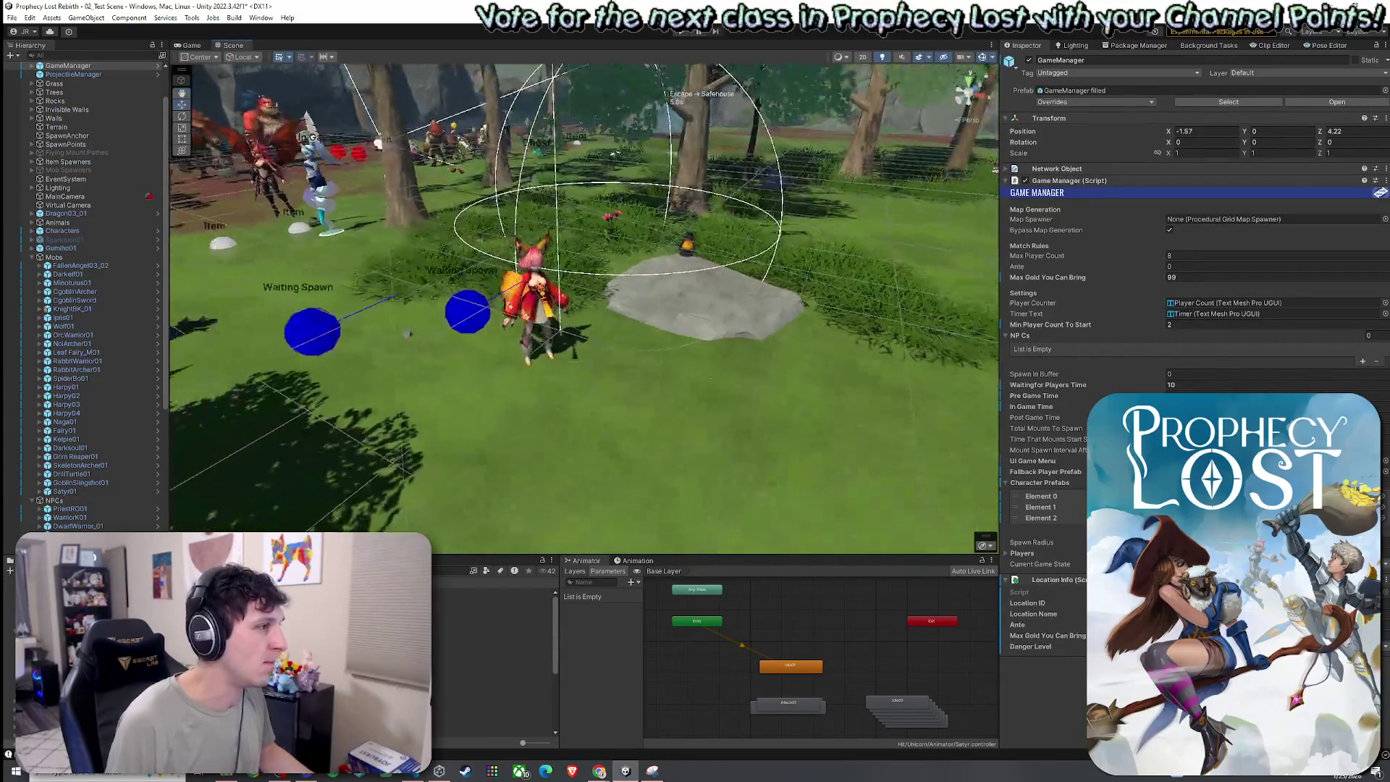
left_click(532, 305)
key("f")
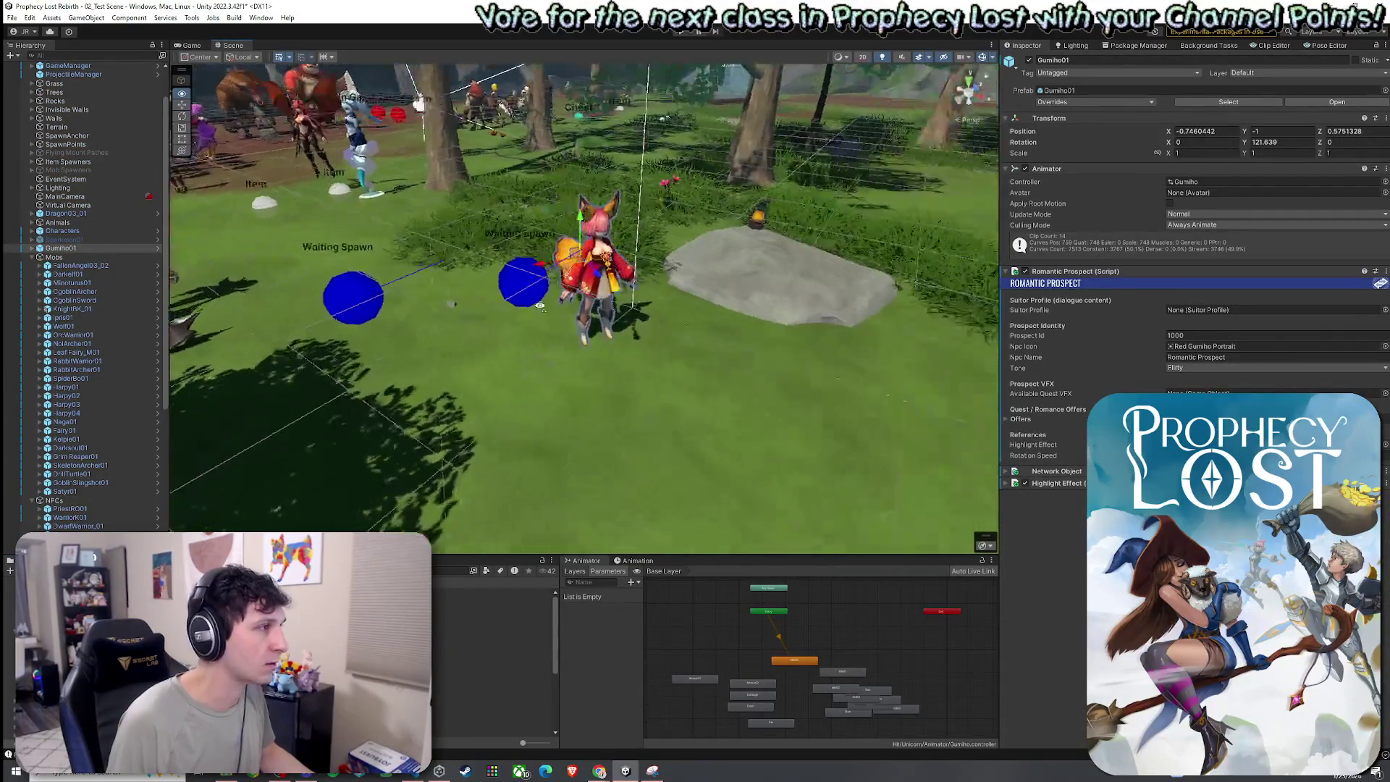
key("s")
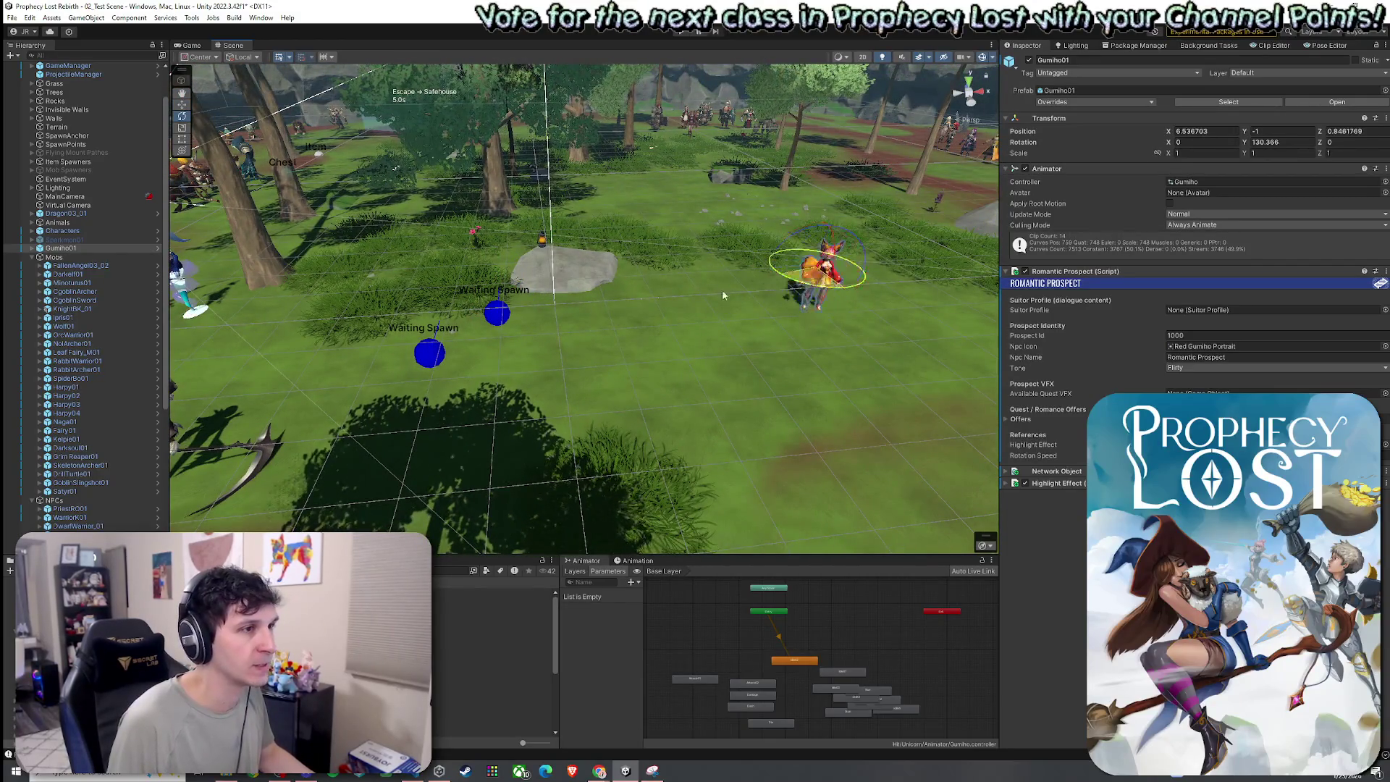
left_click_drag(572, 297, 362, 302)
- Move Kelpie01 and FallenAngel03_02 beside Gumiho01 near the rock
left_click(422, 249)
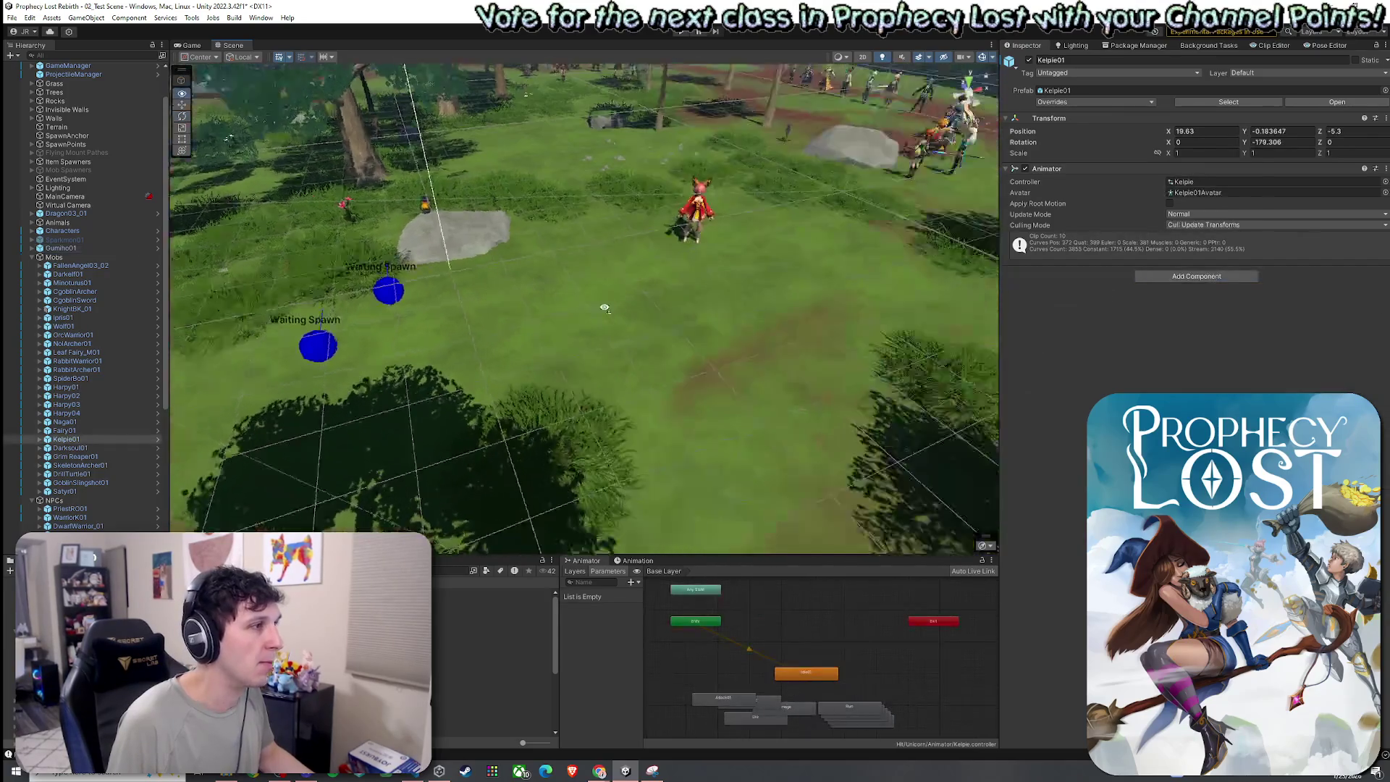
mouse_move(255, 250)
left_mouse_down()
mouse_move(763, 289)
mouse_move(789, 264)
left_mouse_up()
left_click_drag(522, 314, 423, 301)
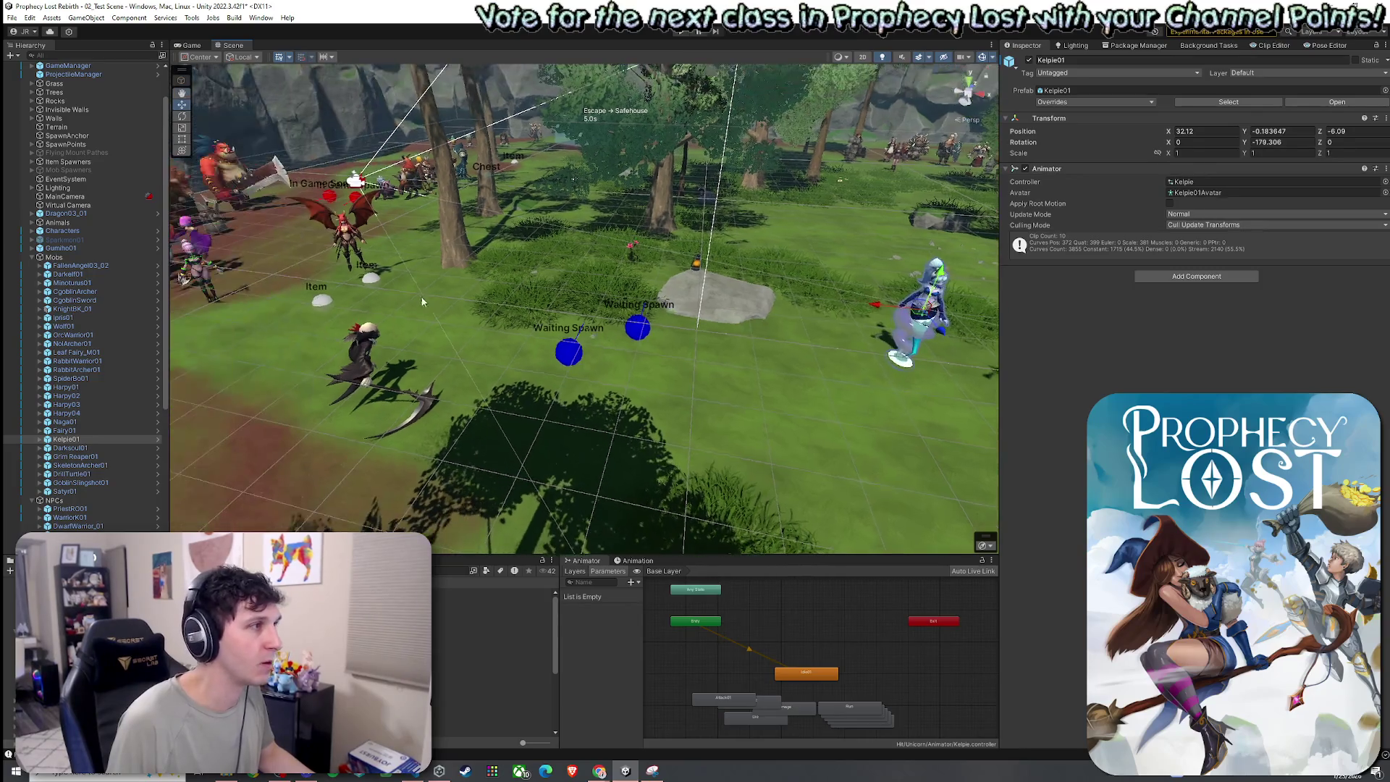
left_click(351, 237)
mouse_move(360, 243)
left_mouse_down()
mouse_move(615, 303)
mouse_move(836, 311)
left_mouse_up()
- Rotate Fairy01 to face forward and move it closer to the fox girl
key("e")
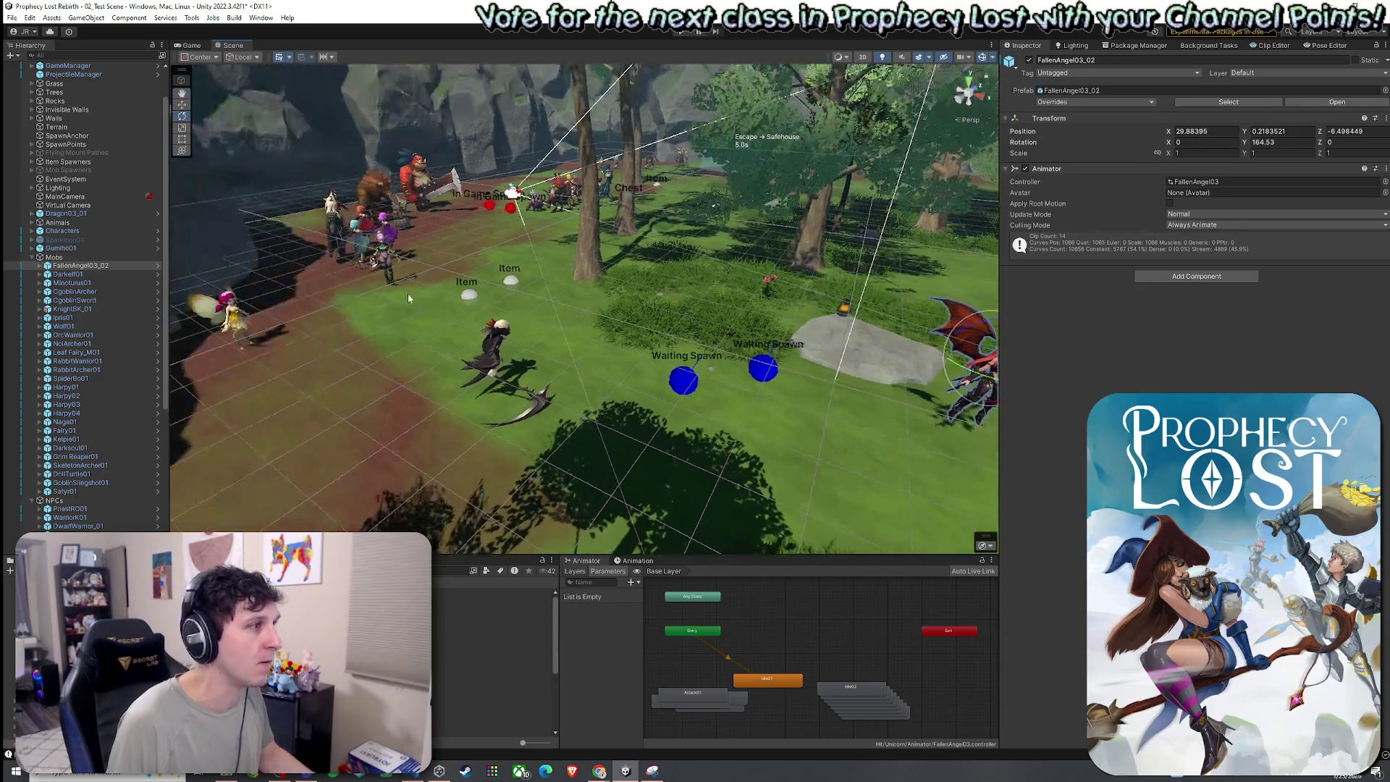
left_click(475, 297)
mouse_move(475, 297)
left_mouse_down()
mouse_move(333, 288)
mouse_move(716, 340)
mouse_move(778, 373)
mouse_move(401, 288)
mouse_move(457, 321)
mouse_move(405, 290)
left_mouse_up()
key("e")
left_click(401, 288)
key("w")
mouse_move(815, 368)
left_mouse_down()
mouse_move(651, 311)
mouse_move(866, 296)
mouse_move(987, 332)
mouse_move(1173, 358)
mouse_move(875, 340)
mouse_move(927, 295)
mouse_move(935, 242)
mouse_move(953, 233)
mouse_move(943, 252)
left_mouse_up()
key("e")
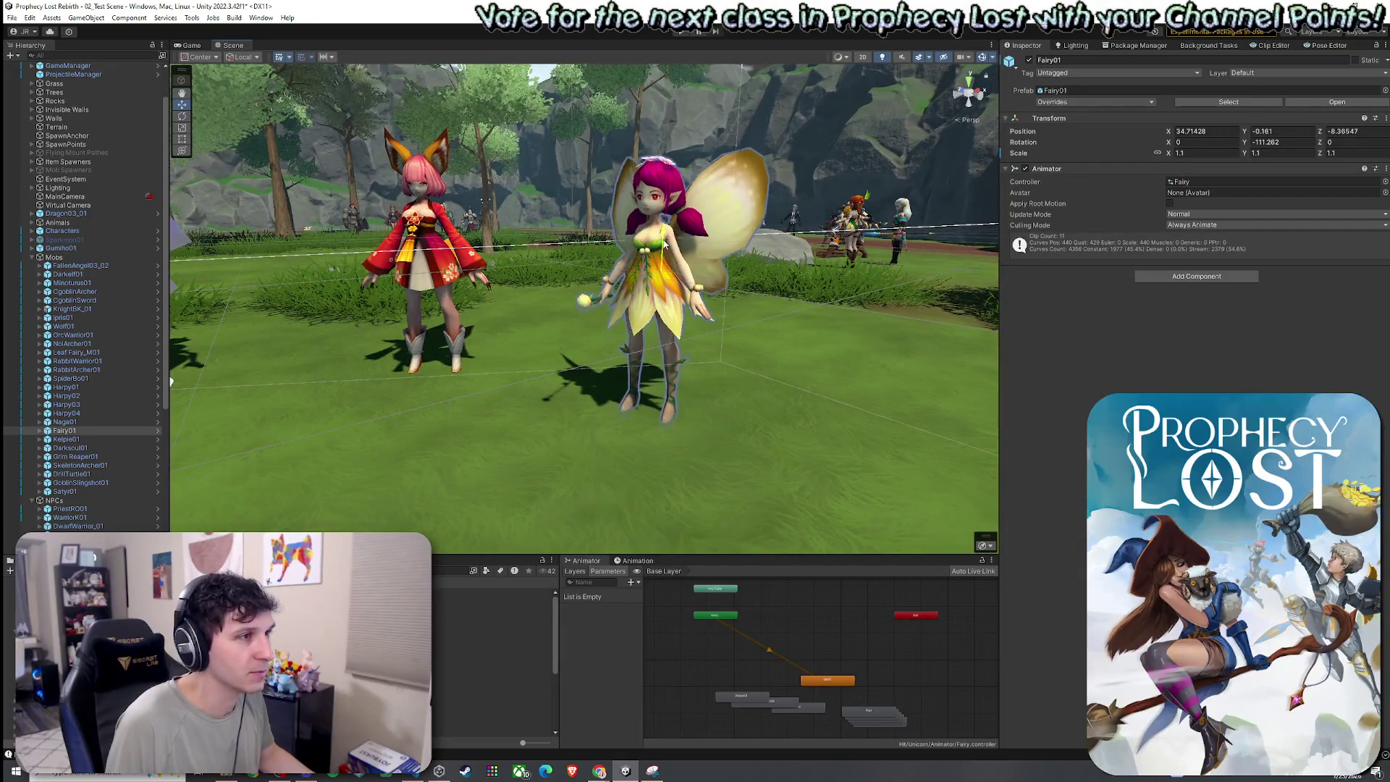
mouse_move(759, 245)
left_mouse_down()
mouse_move(567, 251)
mouse_move(696, 236)
left_mouse_up()
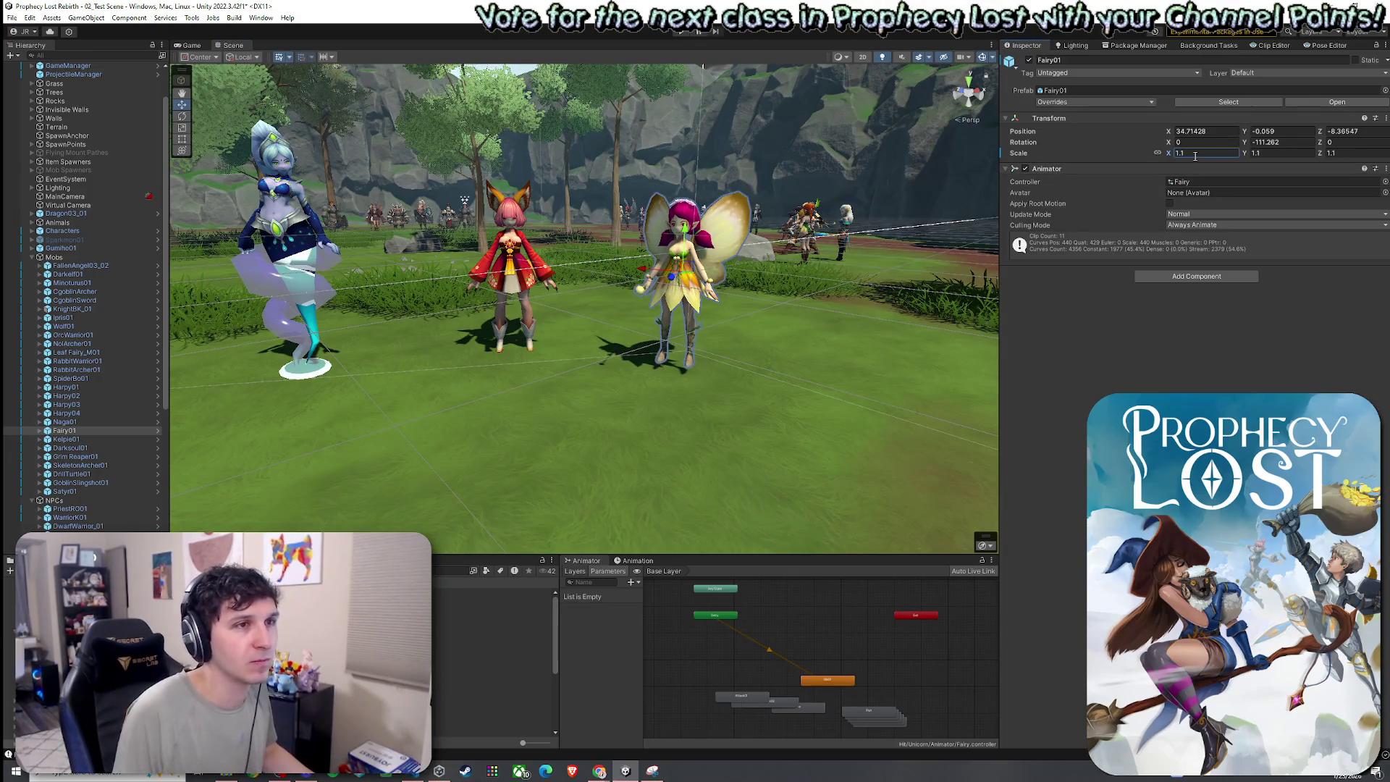
- Pull back to see the lineup, then place a Harpy03 instance from the Harpy prefab and frame it
left_click_drag(906, 226, 899, 265)
scroll(899, 265, "up", 10)
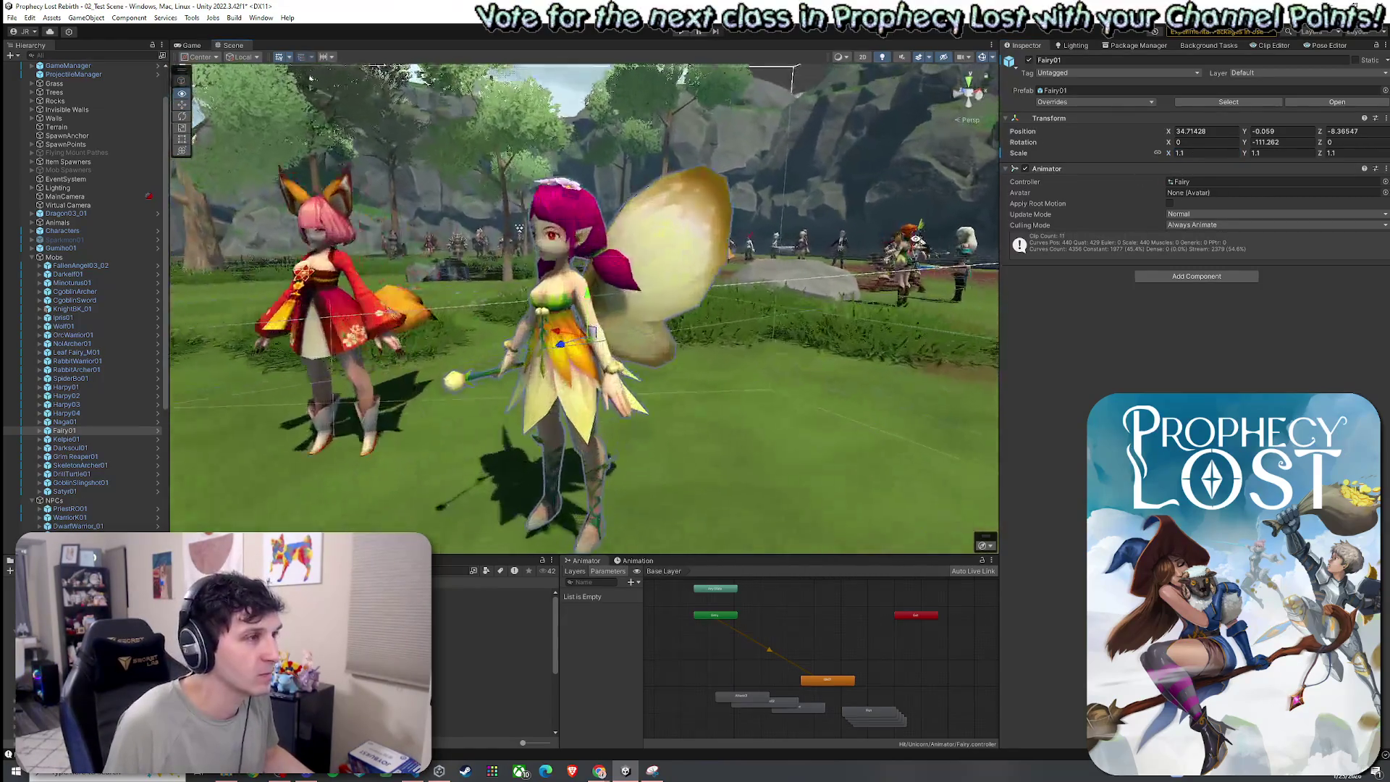
mouse_move(976, 247)
left_mouse_down()
mouse_move(804, 275)
mouse_move(648, 230)
mouse_move(675, 338)
mouse_move(790, 394)
mouse_move(798, 377)
mouse_move(830, 384)
left_mouse_up()
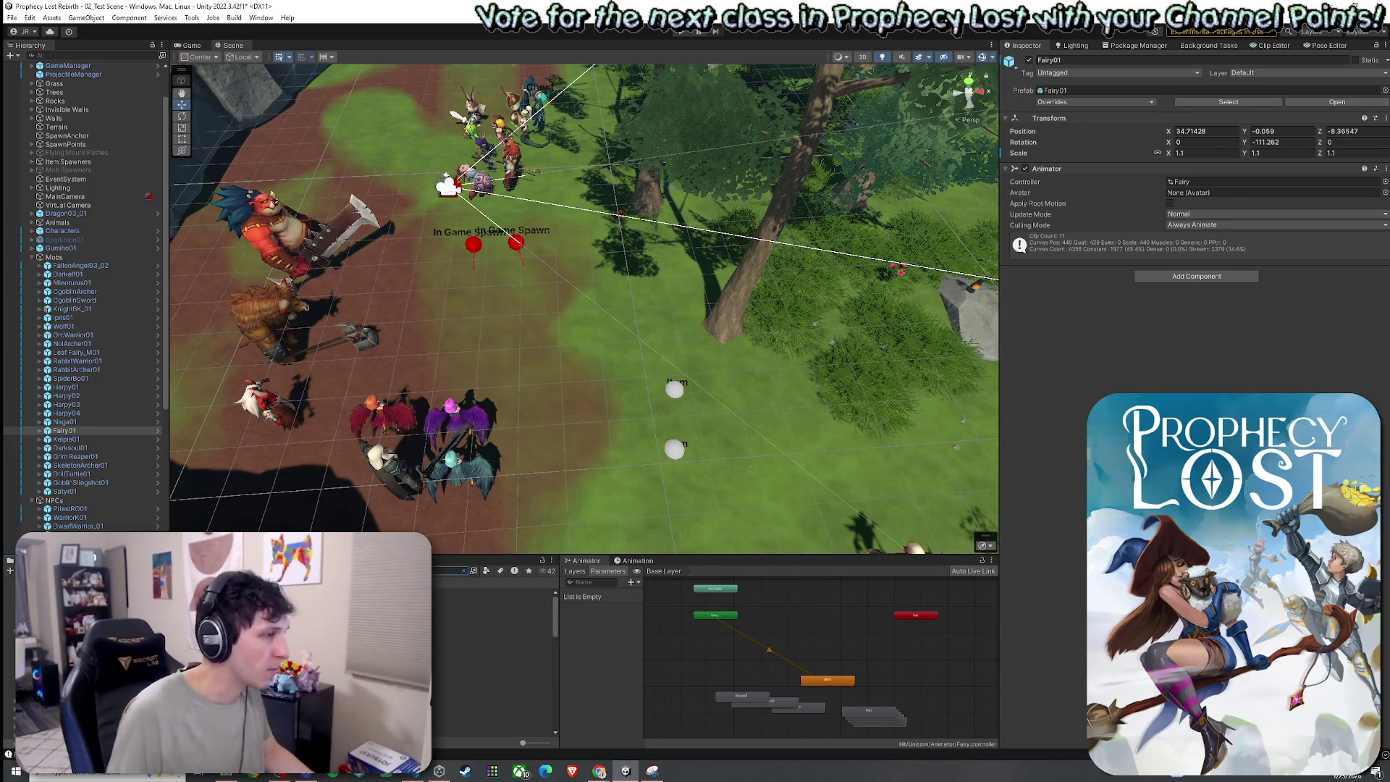
left_click(496, 592)
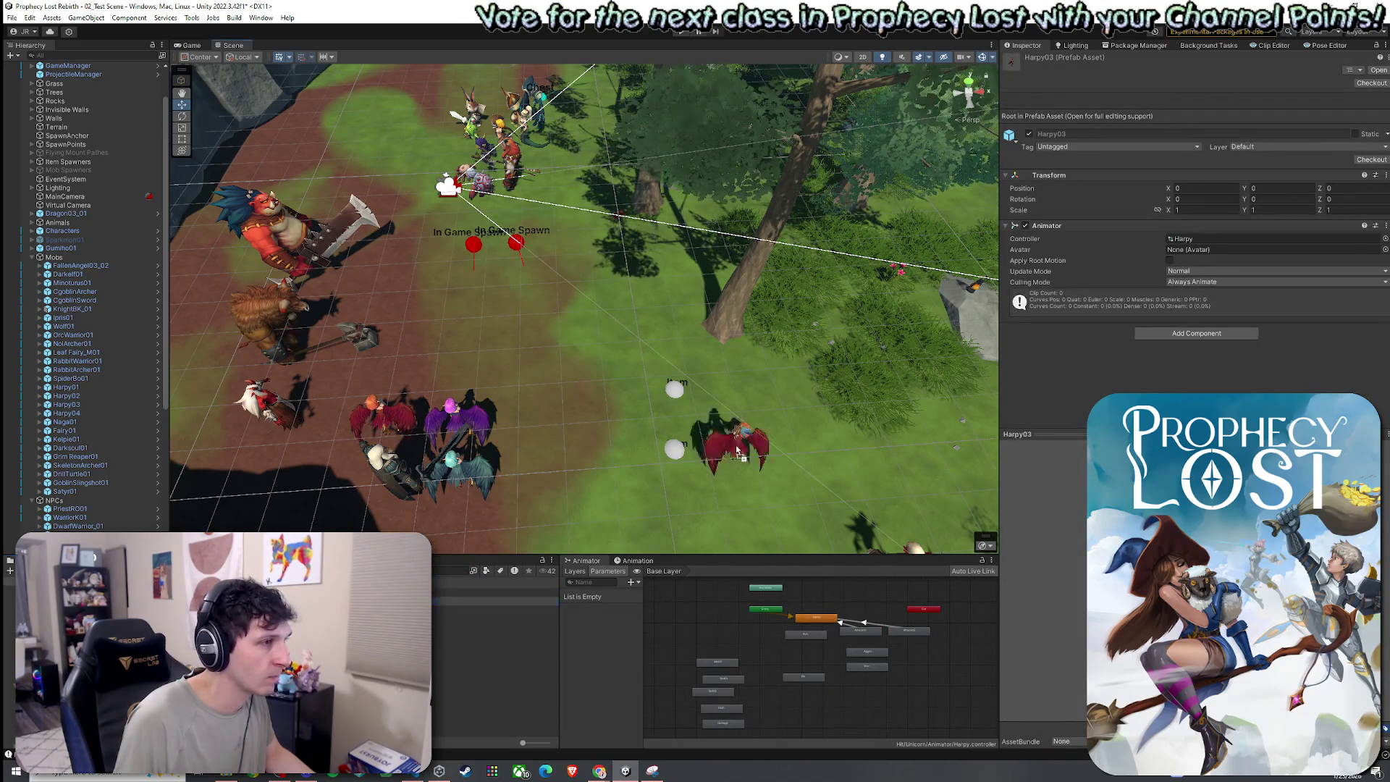
left_click_drag(717, 460, 716, 460)
key("f")
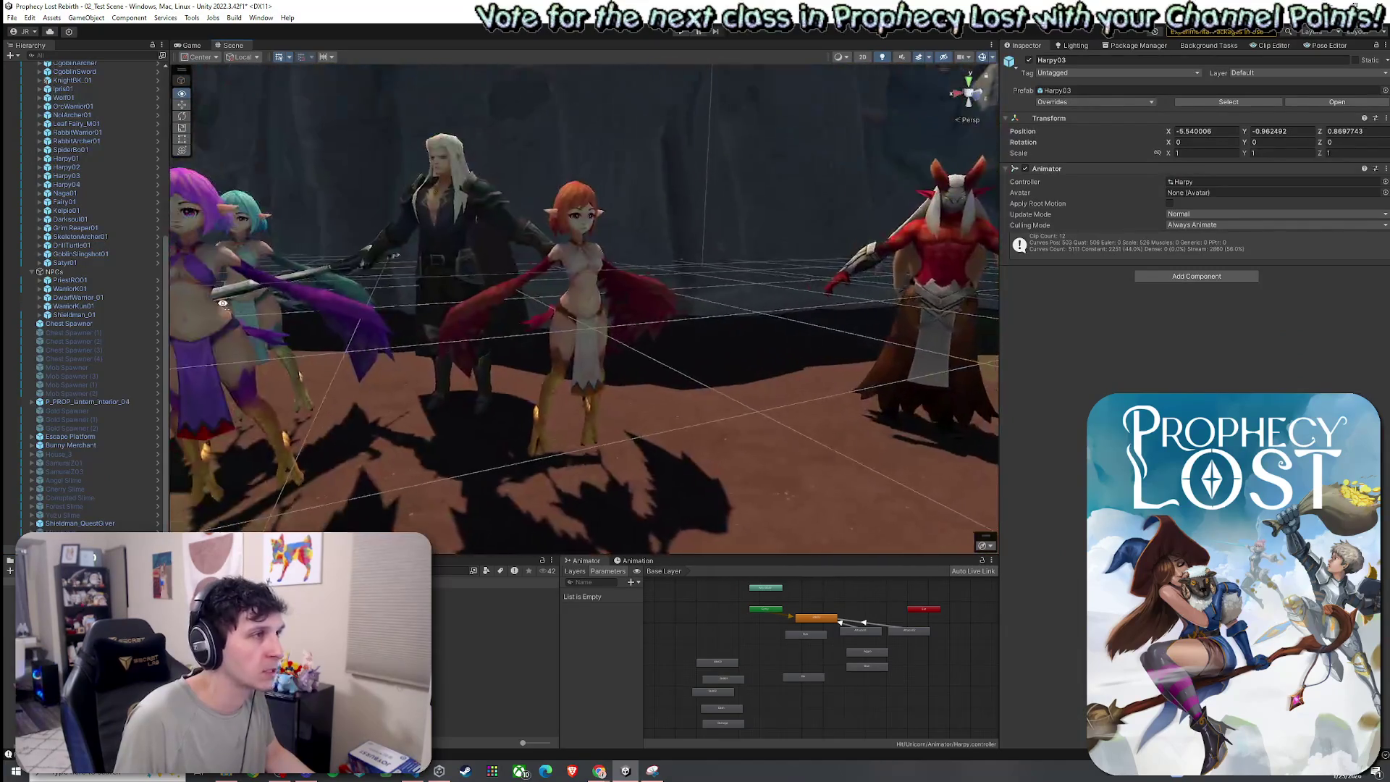
key("f")
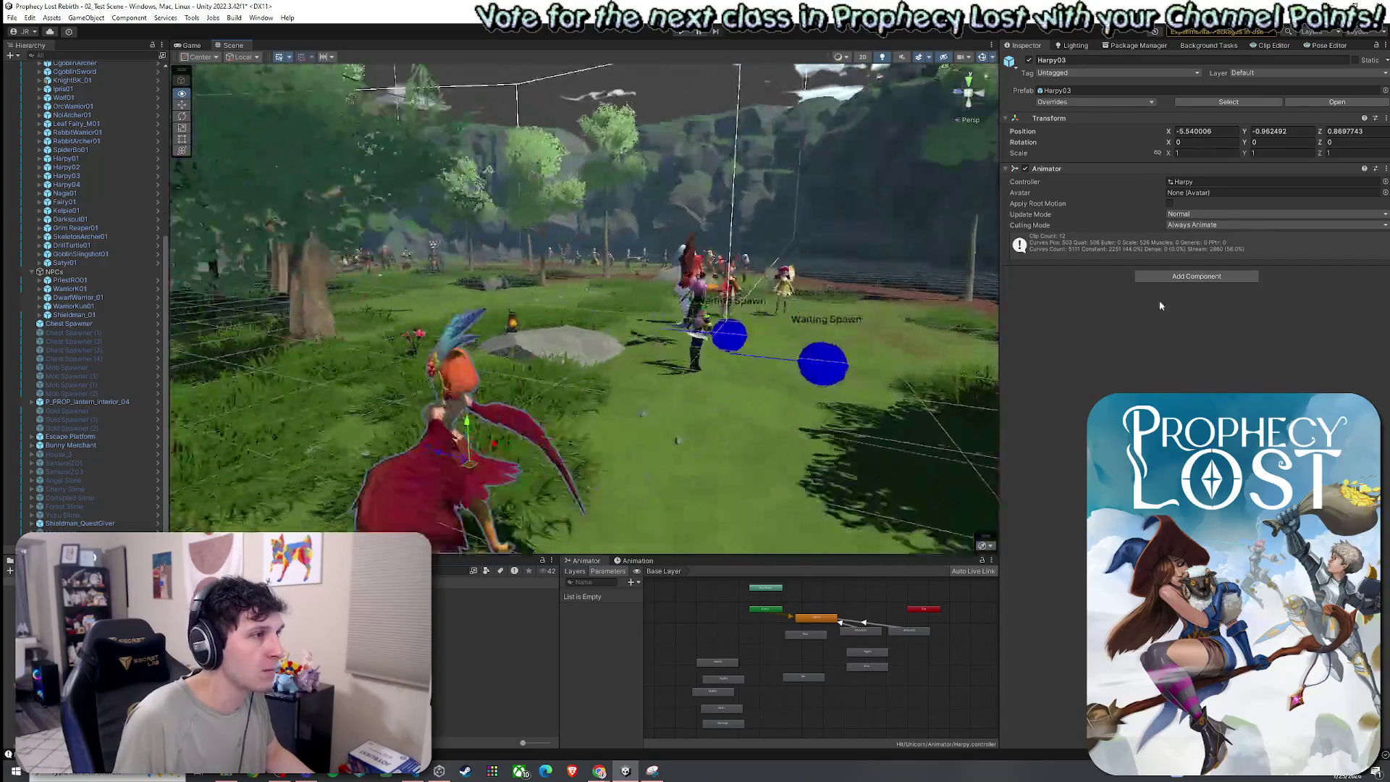
mouse_move(996, 326)
left_mouse_down()
mouse_move(989, 359)
mouse_move(935, 373)
left_mouse_up()
- Move Harpy03 to the right of the lineup and rotate it
mouse_move(337, 294)
left_mouse_down()
mouse_move(916, 307)
mouse_move(1088, 328)
mouse_move(800, 337)
mouse_move(826, 338)
mouse_move(840, 309)
mouse_move(724, 274)
left_mouse_up()
key("e")
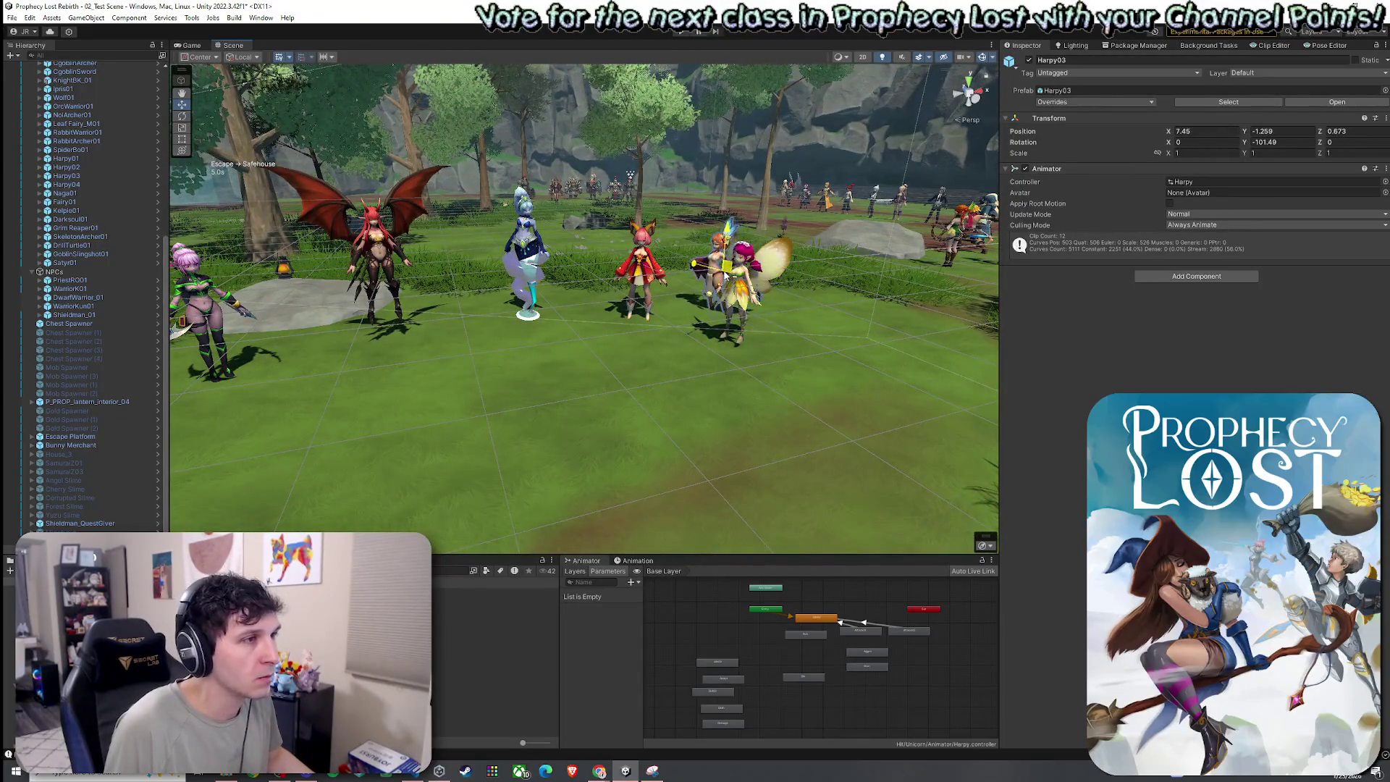
key("f")
scroll(694, 316, "down", 5)
key("e")
left_click_drag(695, 316, 246, 351)
- Move Darkelf01 into the lineup, turn it to about 189°, and dock the Game view beside the Scene
left_click(241, 352)
left_click(243, 367)
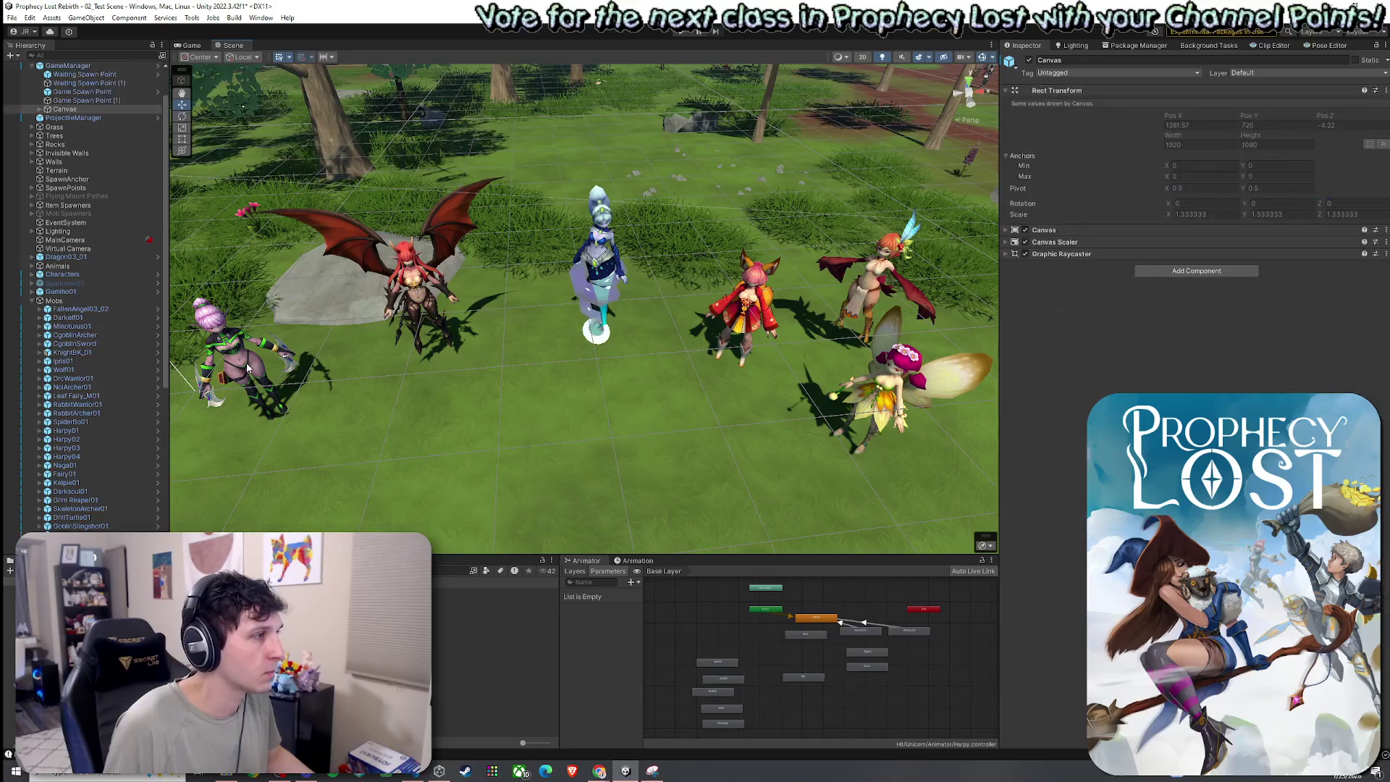
scroll(275, 391, "up", 5)
left_click(291, 400)
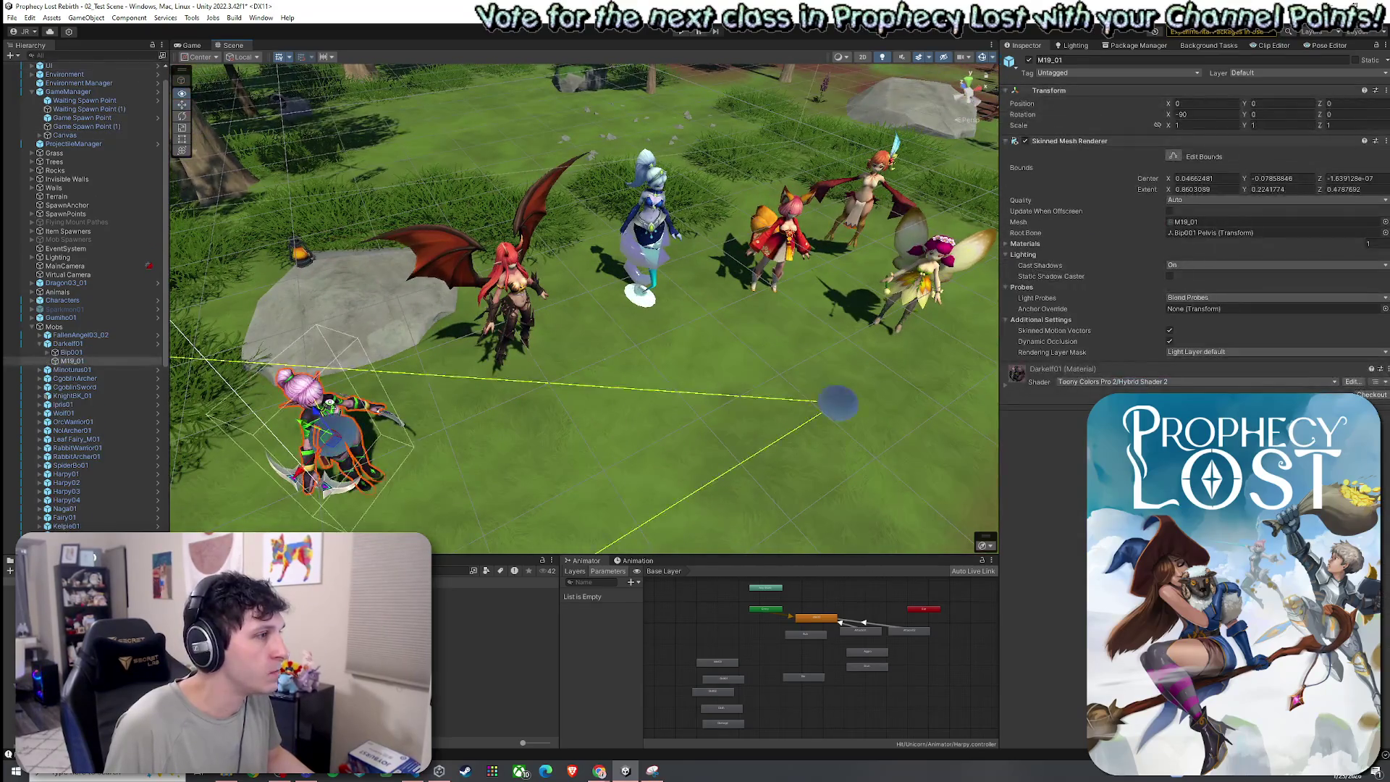
left_click_drag(291, 400, 348, 402)
left_click(73, 341)
mouse_move(304, 465)
left_mouse_down()
mouse_move(535, 239)
mouse_move(464, 283)
left_mouse_up()
key("e")
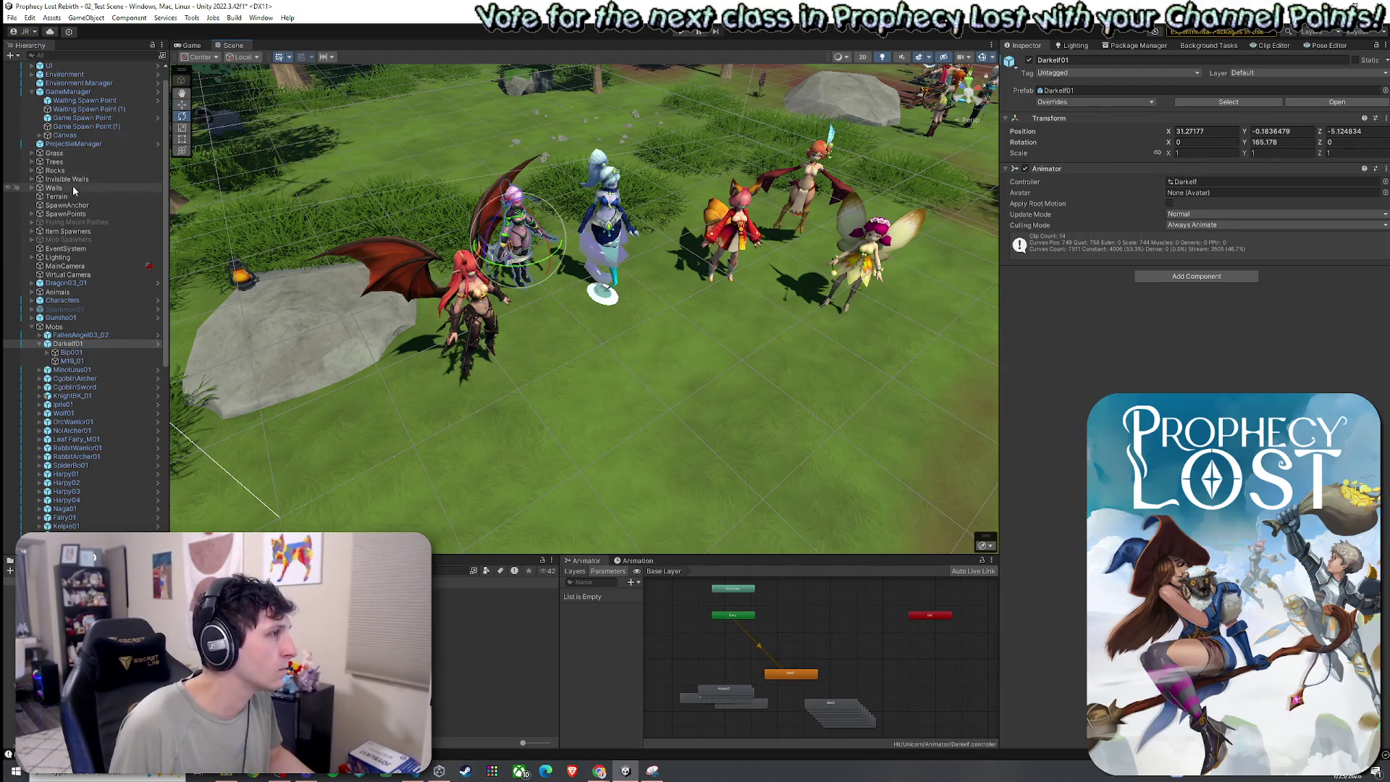
left_click_drag(191, 45, 207, 155)
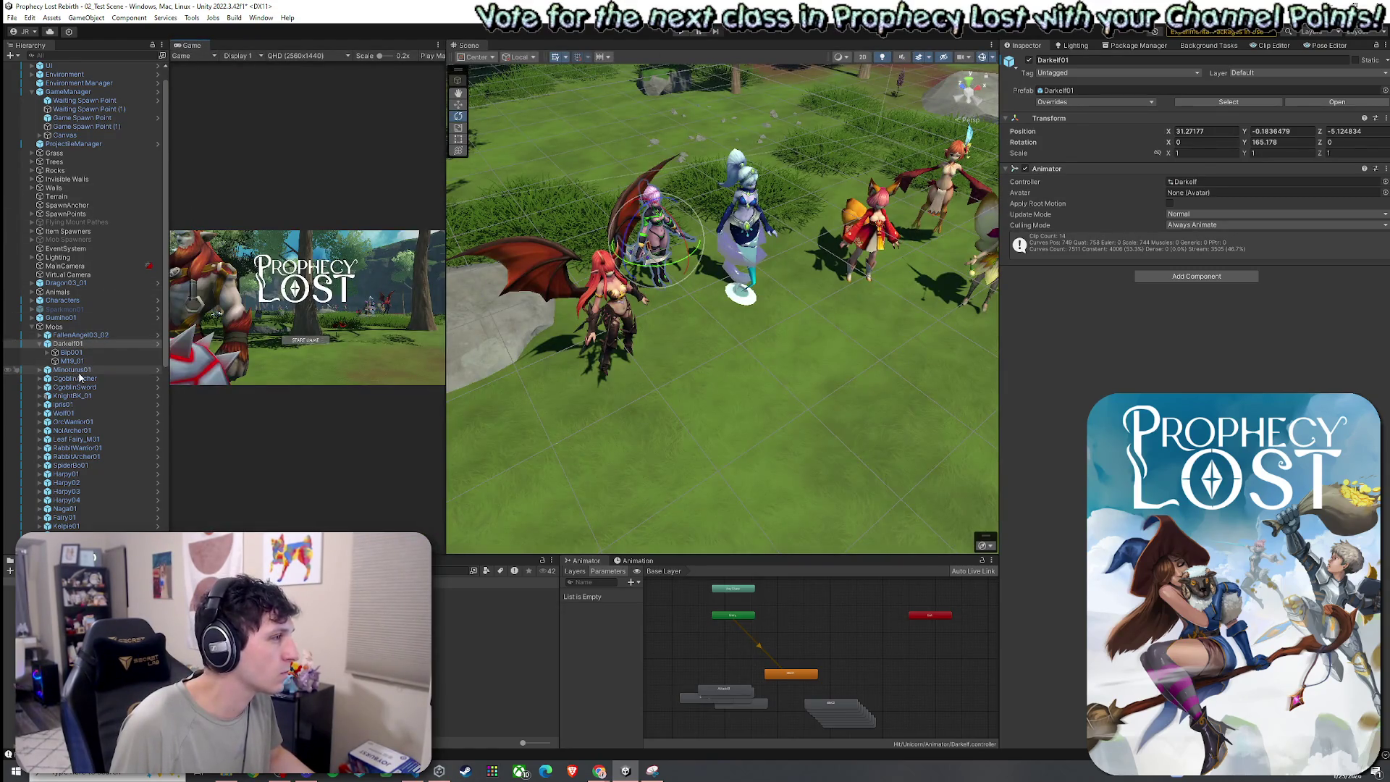
- Deactivate the mobs from CgoblinArcher to Satyr01, keeping Harpy01 and Kelpie01 active
left_click(79, 370)
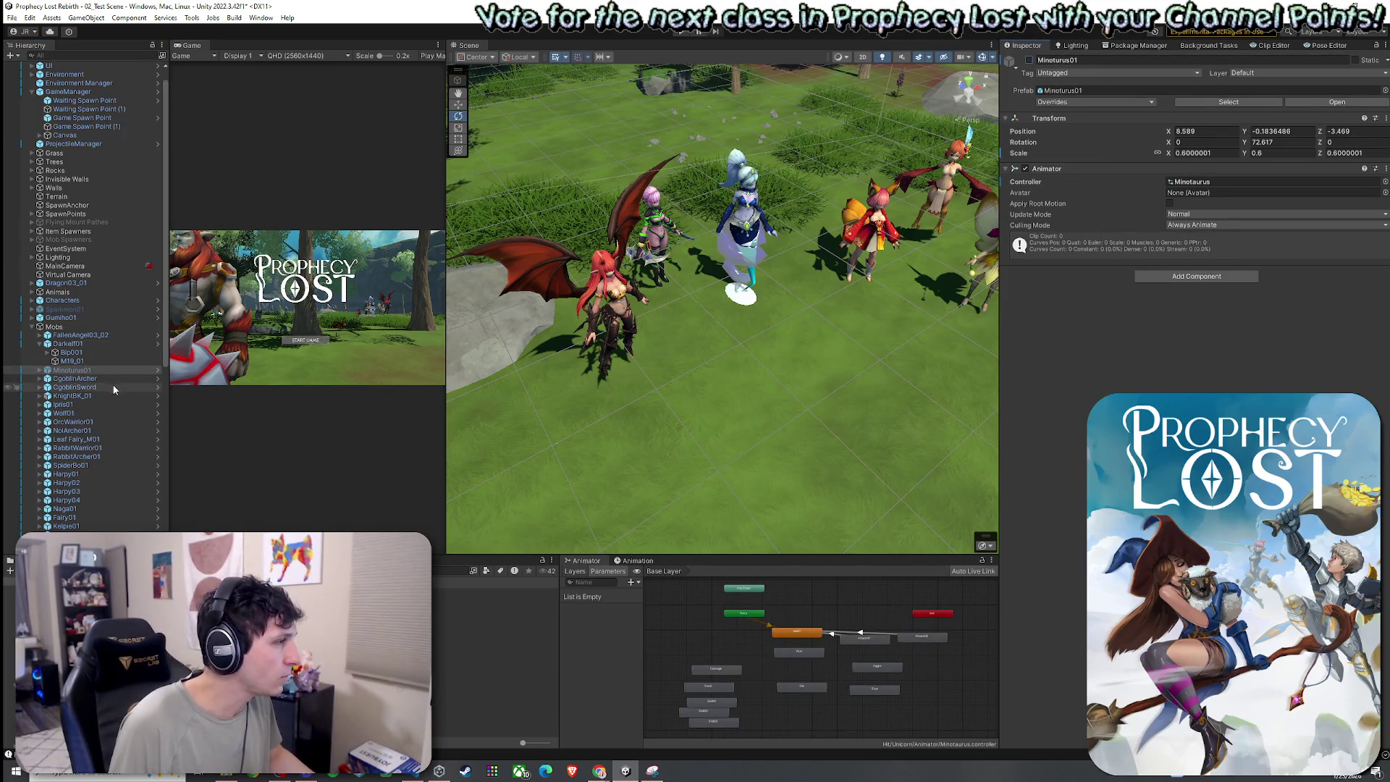
scroll(112, 390, "down", 2)
scroll(111, 391, "down", 2)
left_click(65, 512)
left_click(81, 313, "shift")
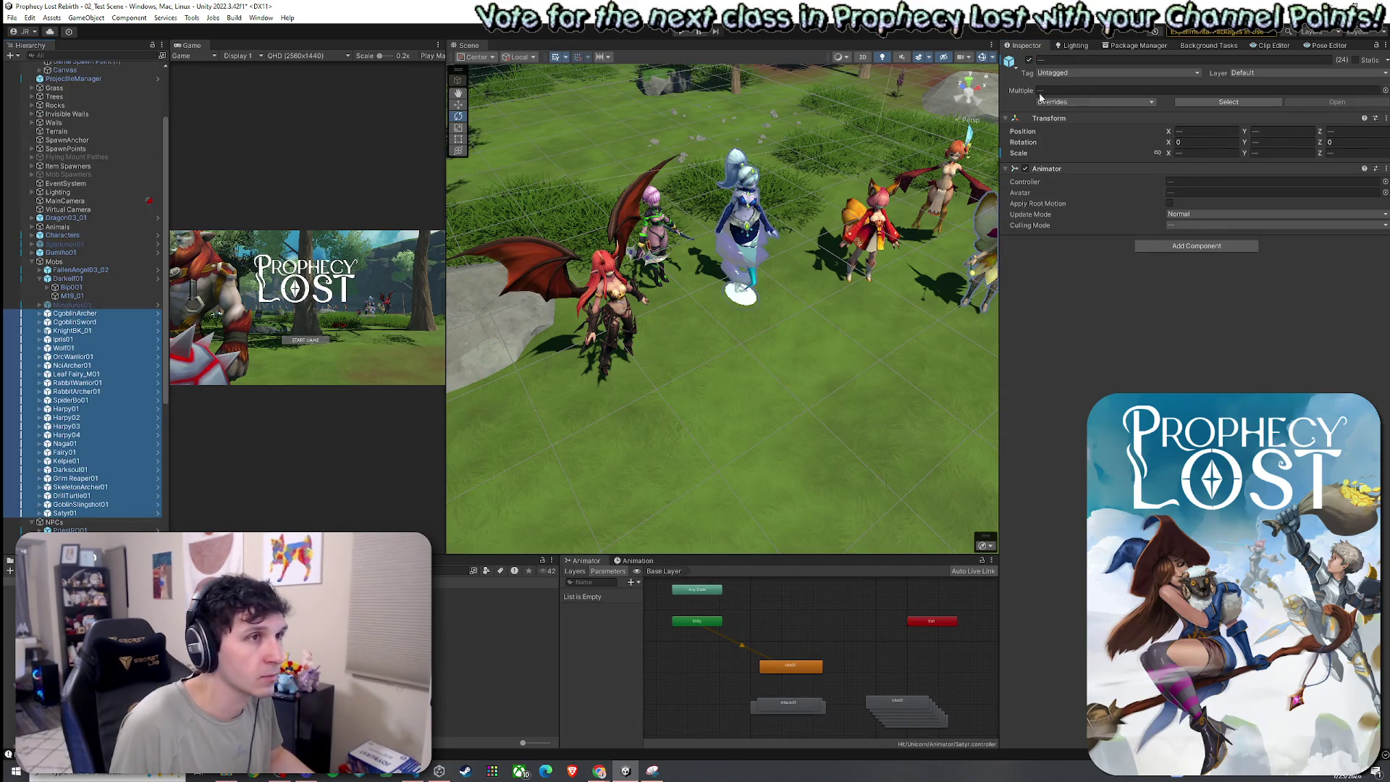
left_click(1004, 94)
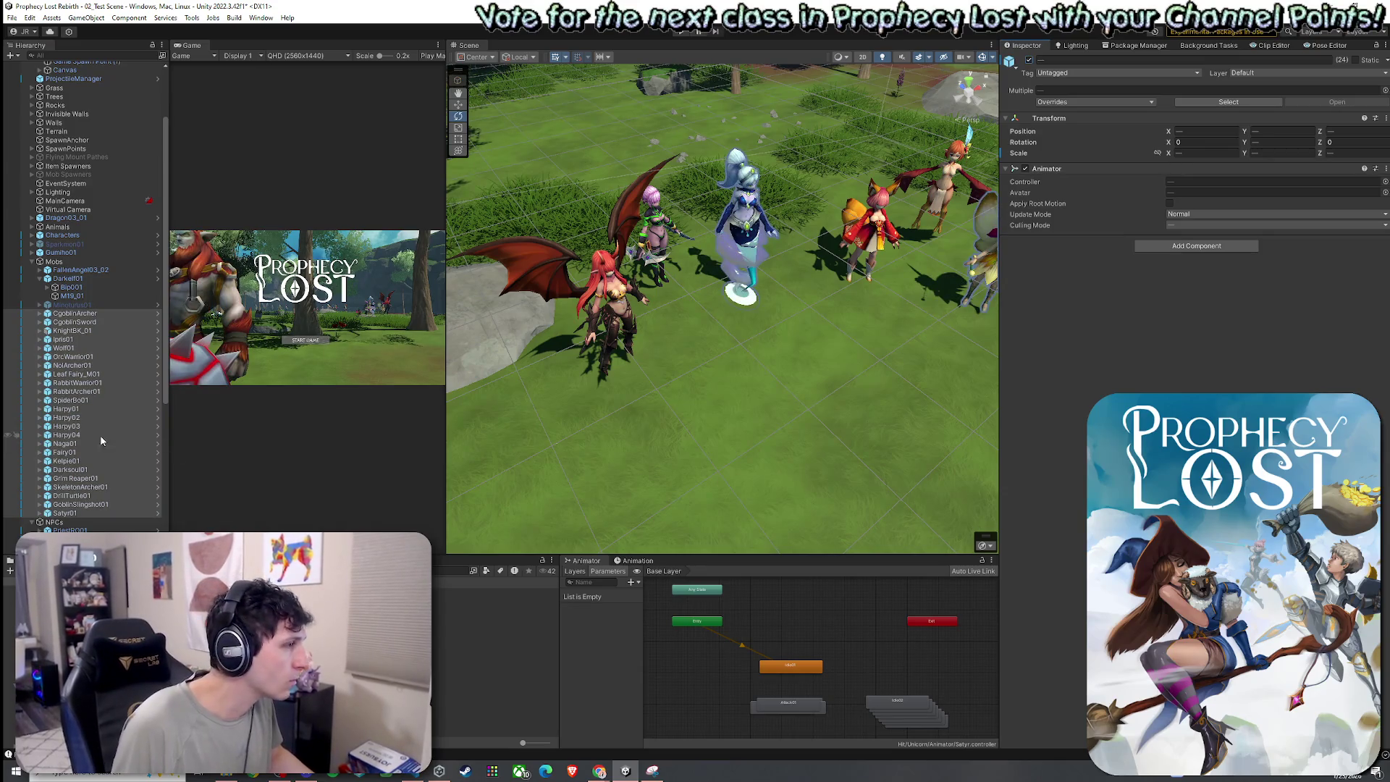
left_click(83, 409, "ctrl")
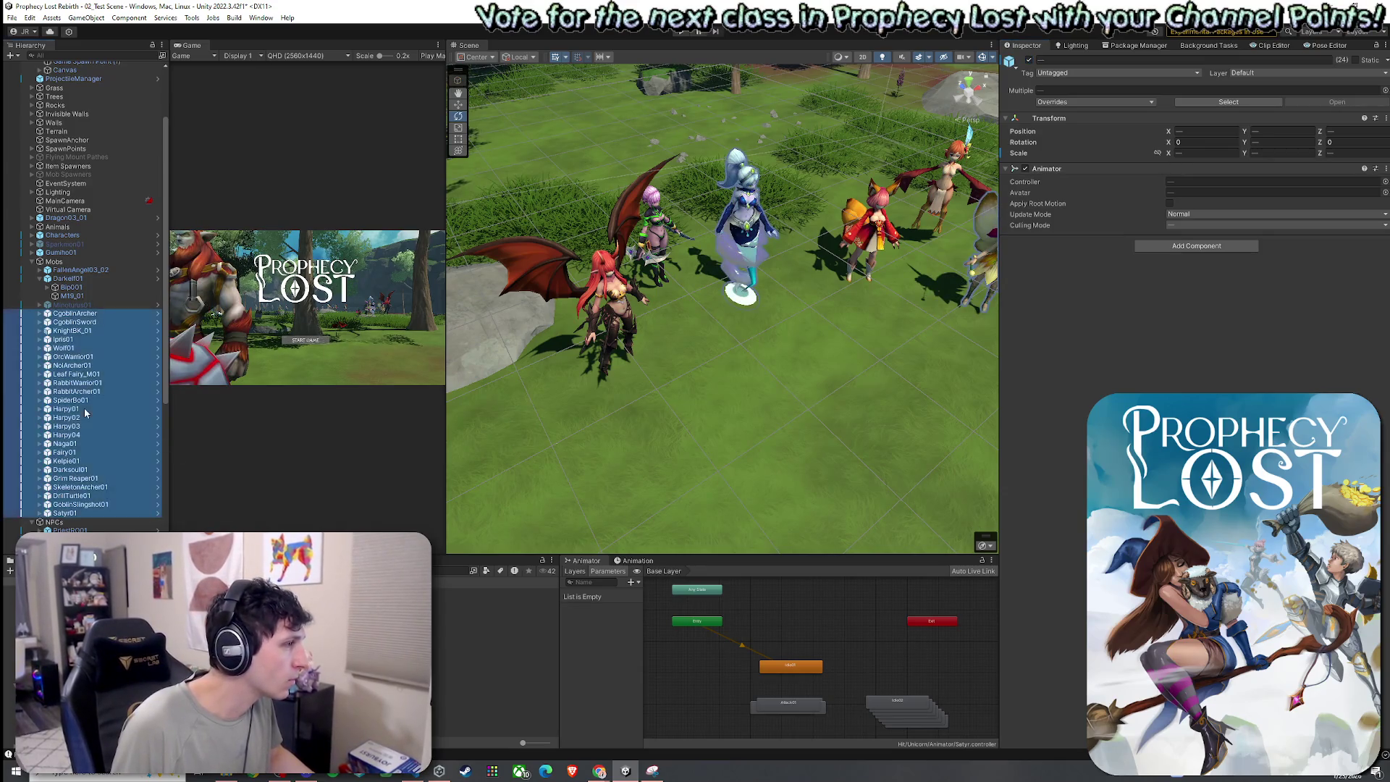
left_click(86, 461, "ctrl")
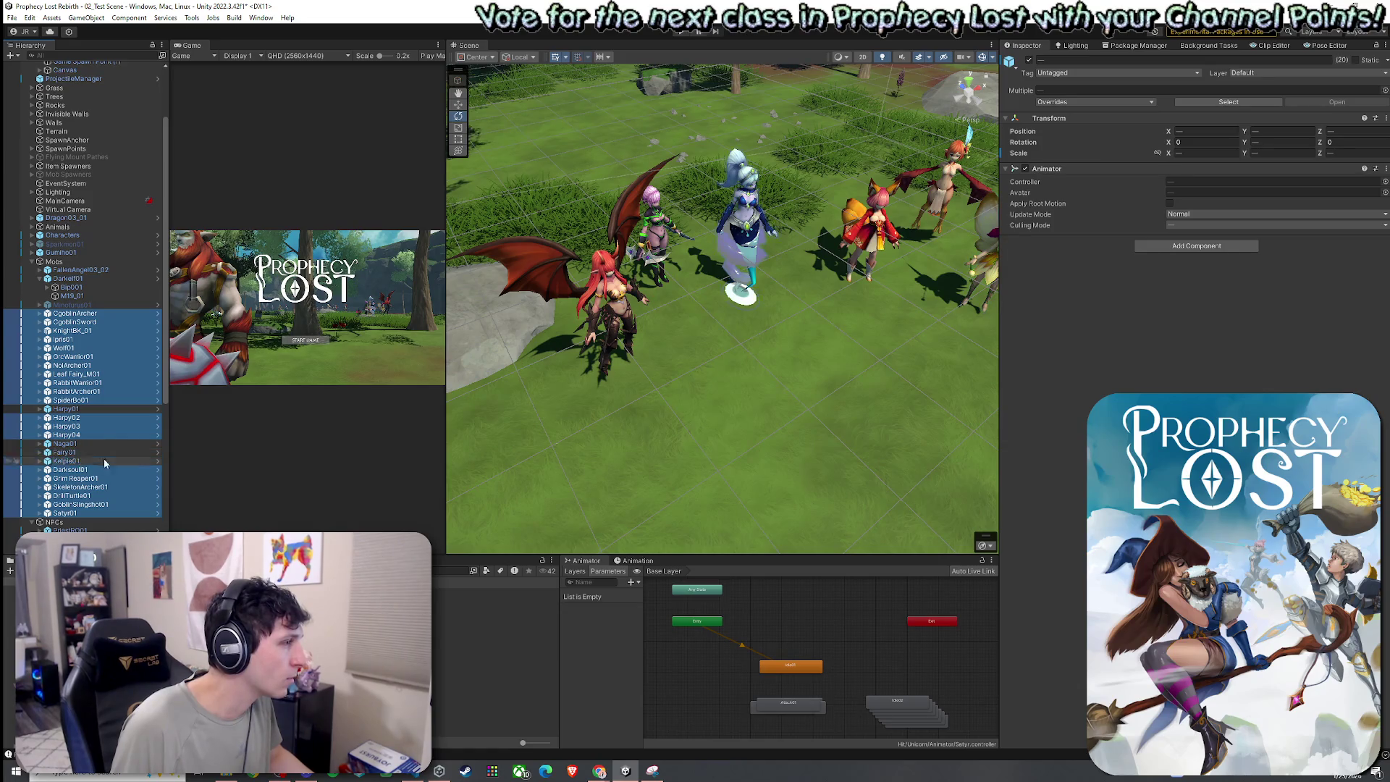
left_click(1029, 60)
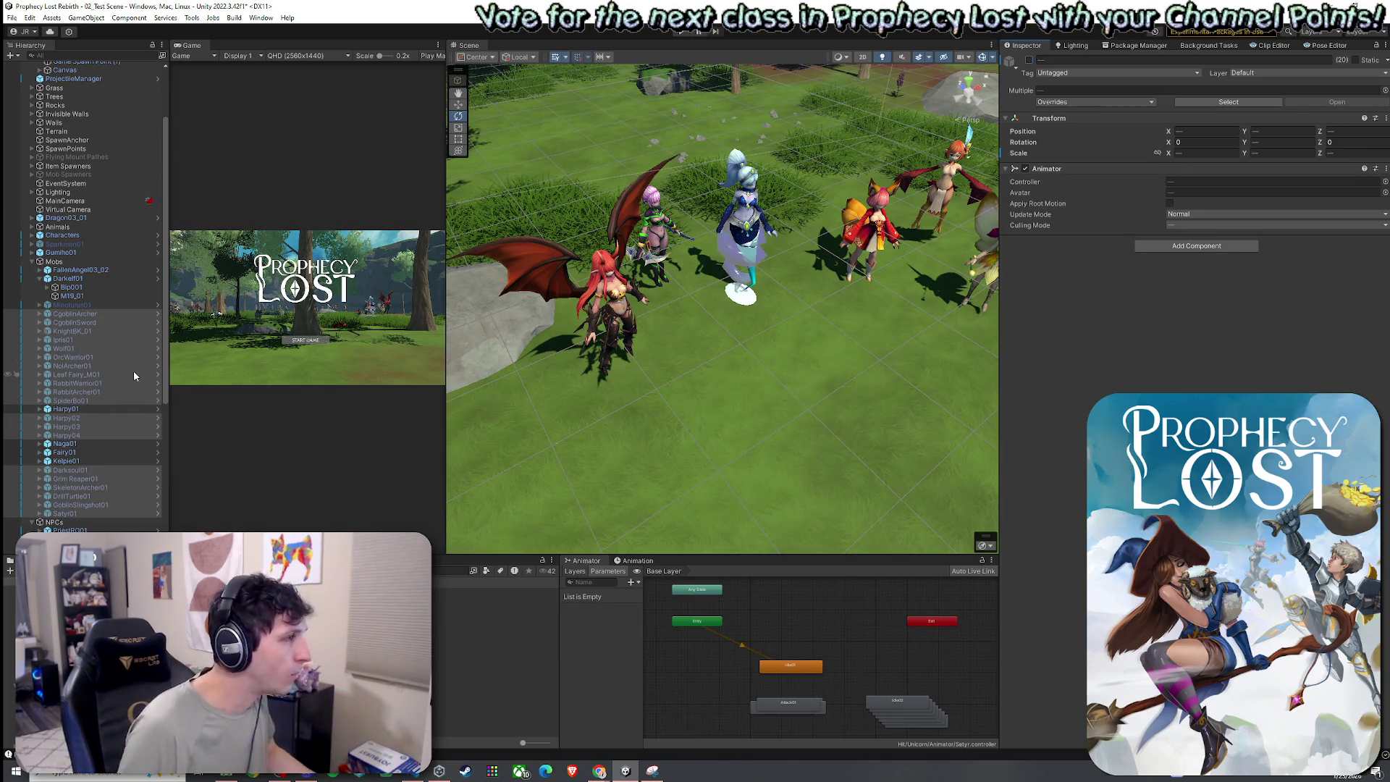
left_click(39, 279)
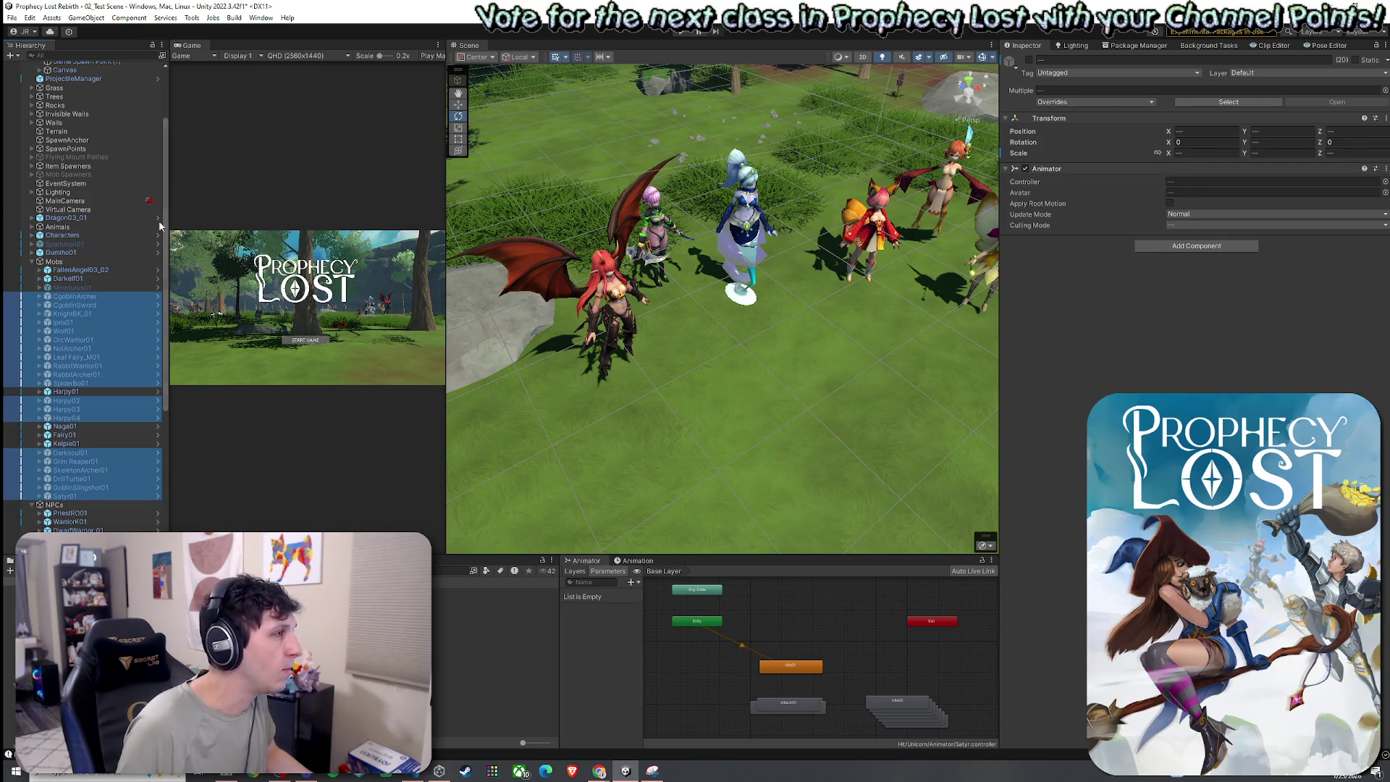
left_click(68, 209)
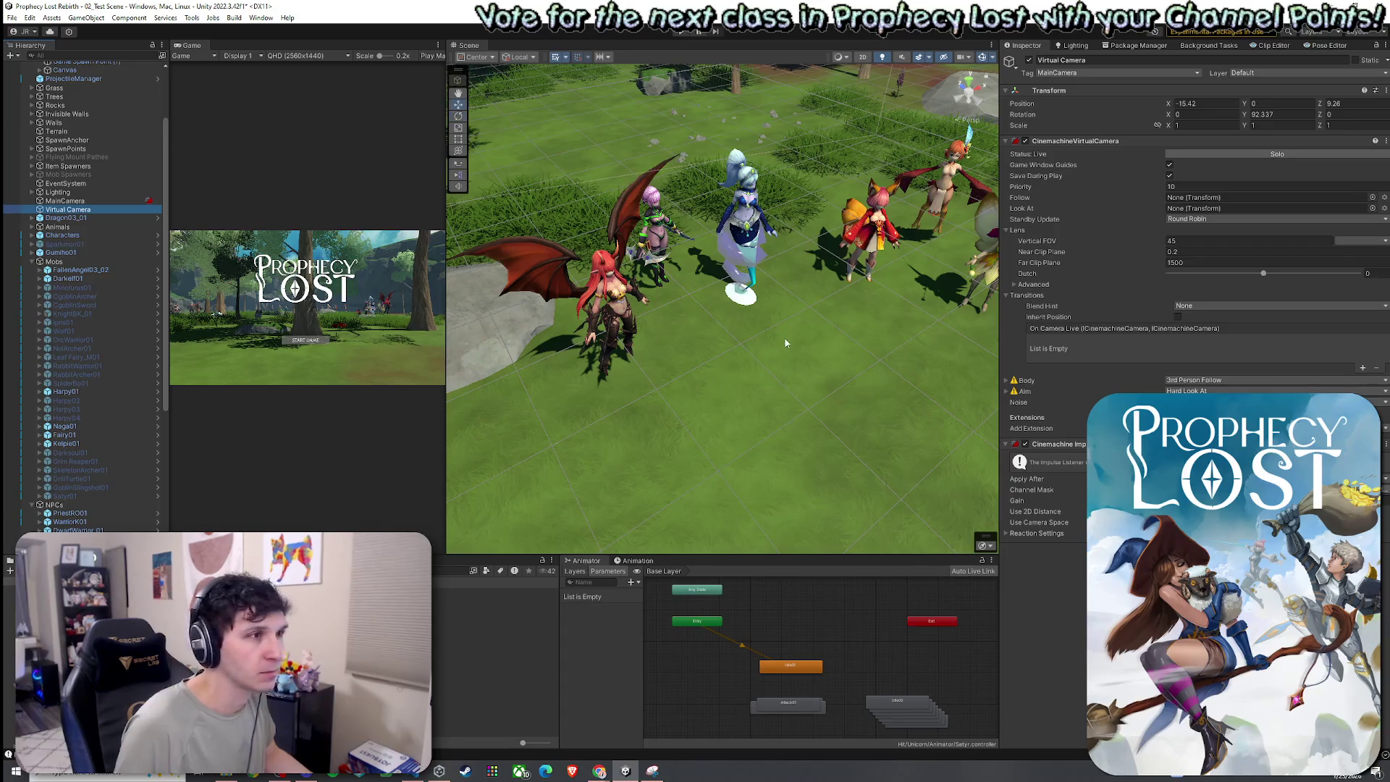
- Move the Virtual Camera toward the lineup and merge the Game and Scene views into one panel
scroll(785, 342, "down", 10)
mouse_move(505, 339)
left_mouse_down()
mouse_move(585, 347)
mouse_move(796, 316)
mouse_move(812, 385)
mouse_move(822, 316)
left_mouse_up()
key("e")
key("w")
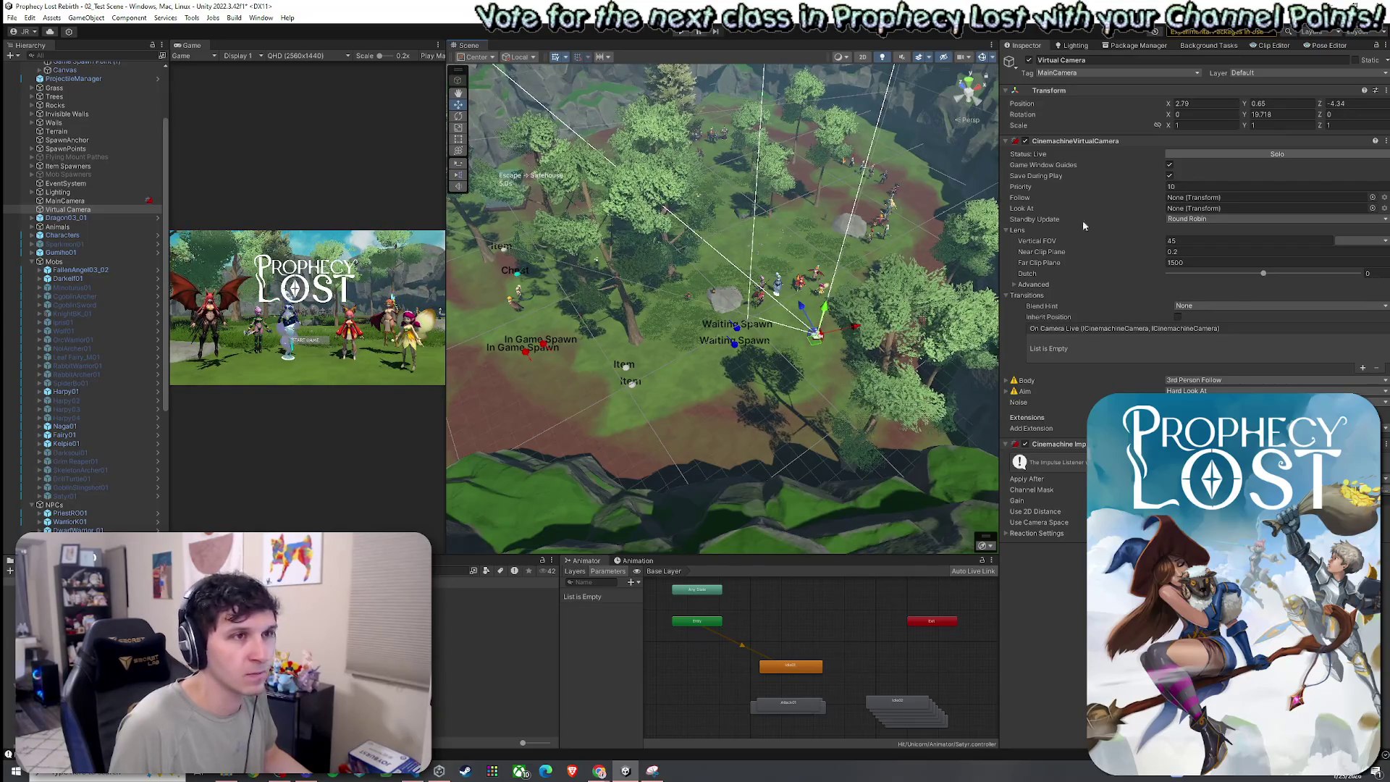
left_click_drag(467, 45, 353, 115)
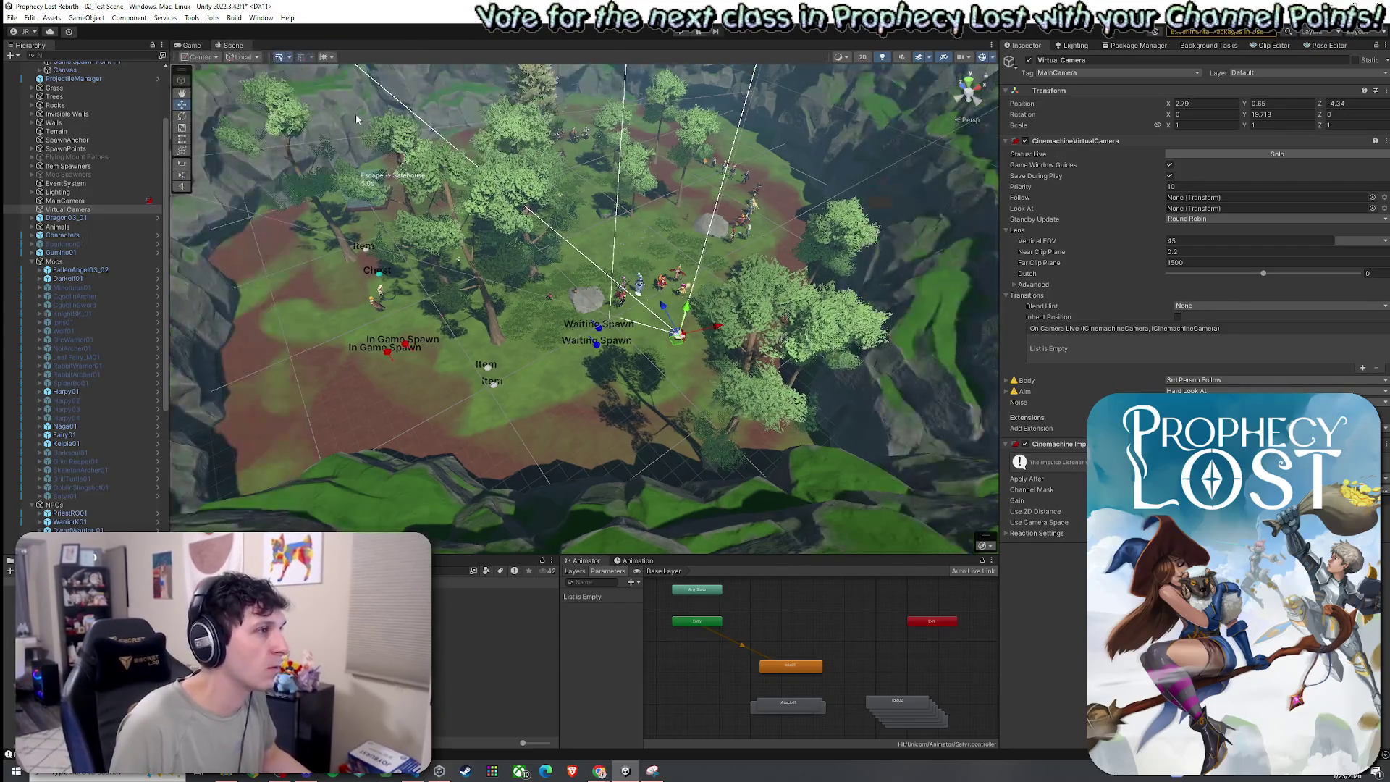
- Nudge the Virtual Camera up and sideways, checking the title-screen framing in the Game view
key("ctrl+2")
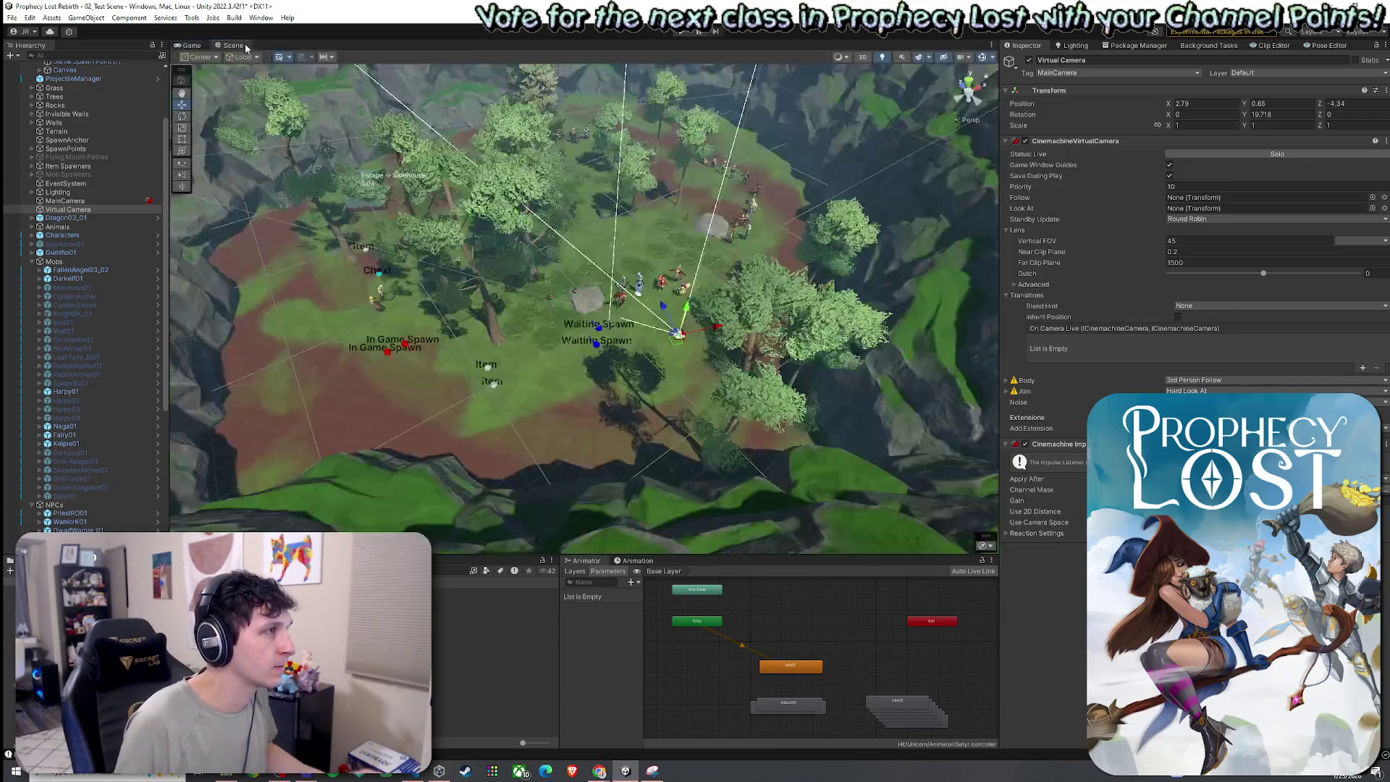
left_click(231, 45)
left_click_drag(677, 335, 674, 323)
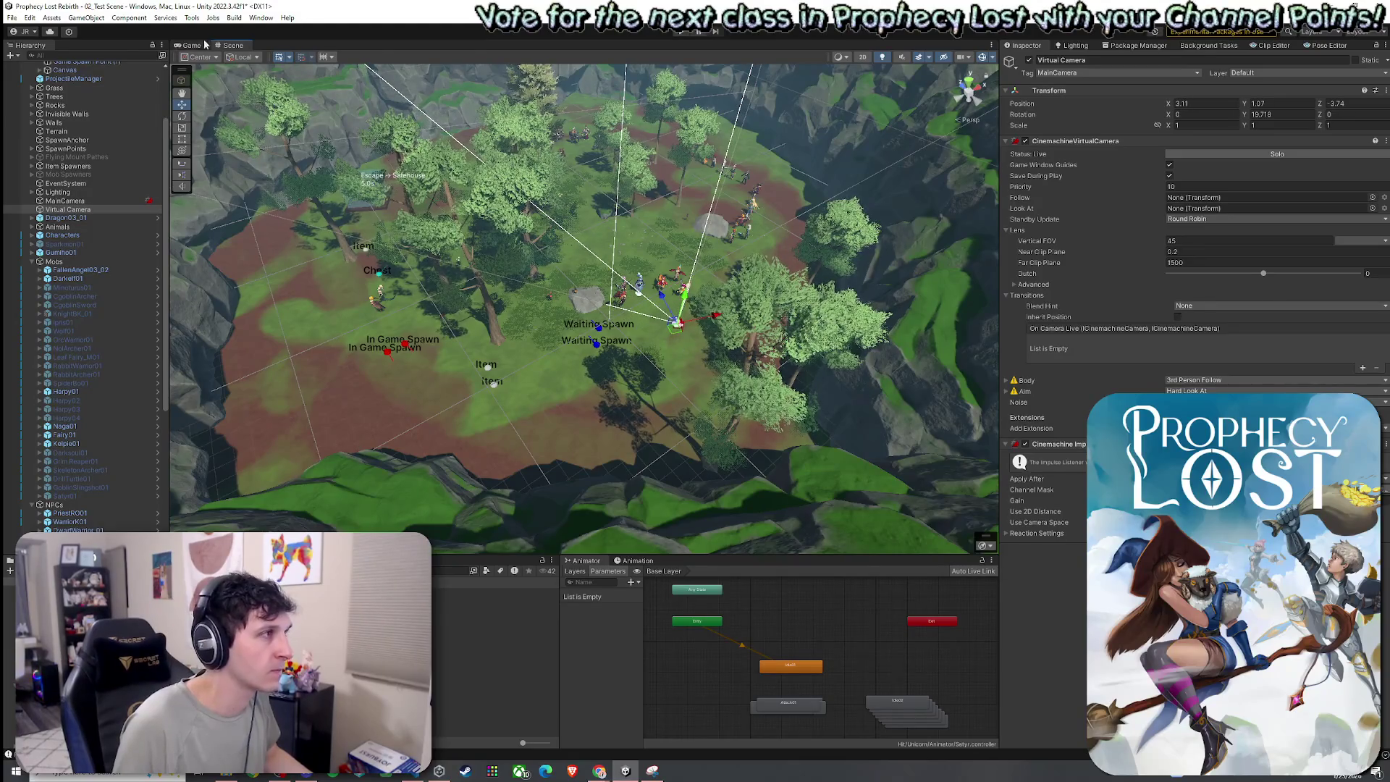
left_click(204, 45)
left_click(232, 44)
left_click_drag(675, 323, 670, 316)
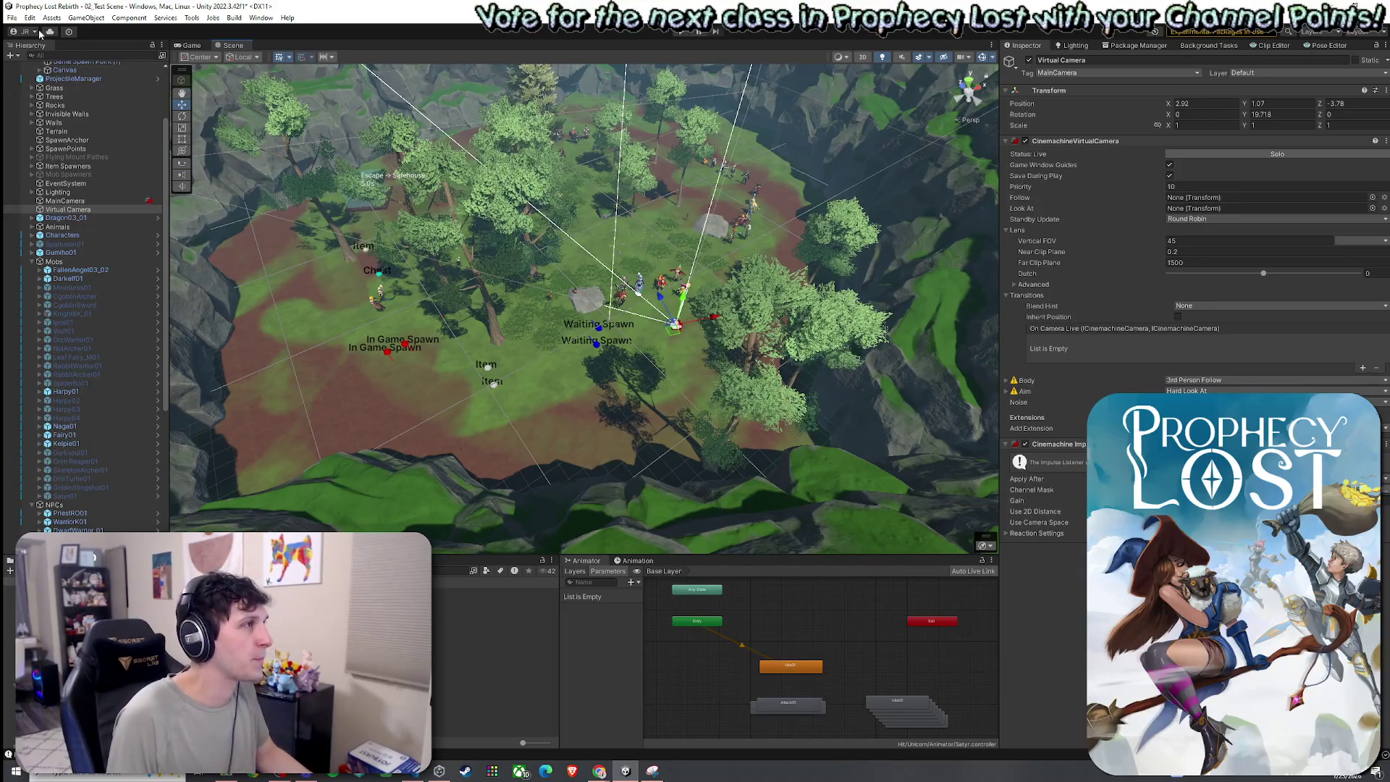
left_click(190, 45)
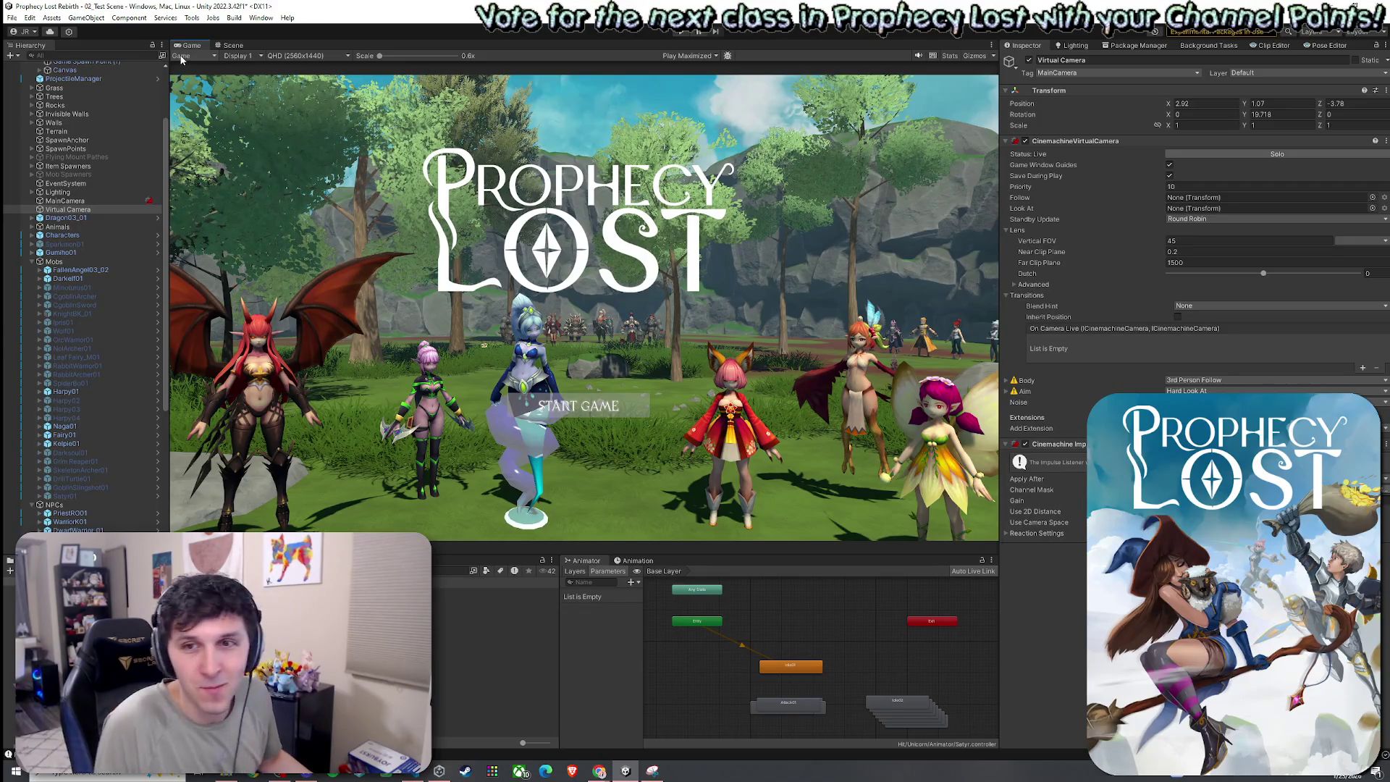
- Save the forest test scene and open 01_Main Menu from the Scenes folder
left_click(12, 17)
left_click(42, 70)
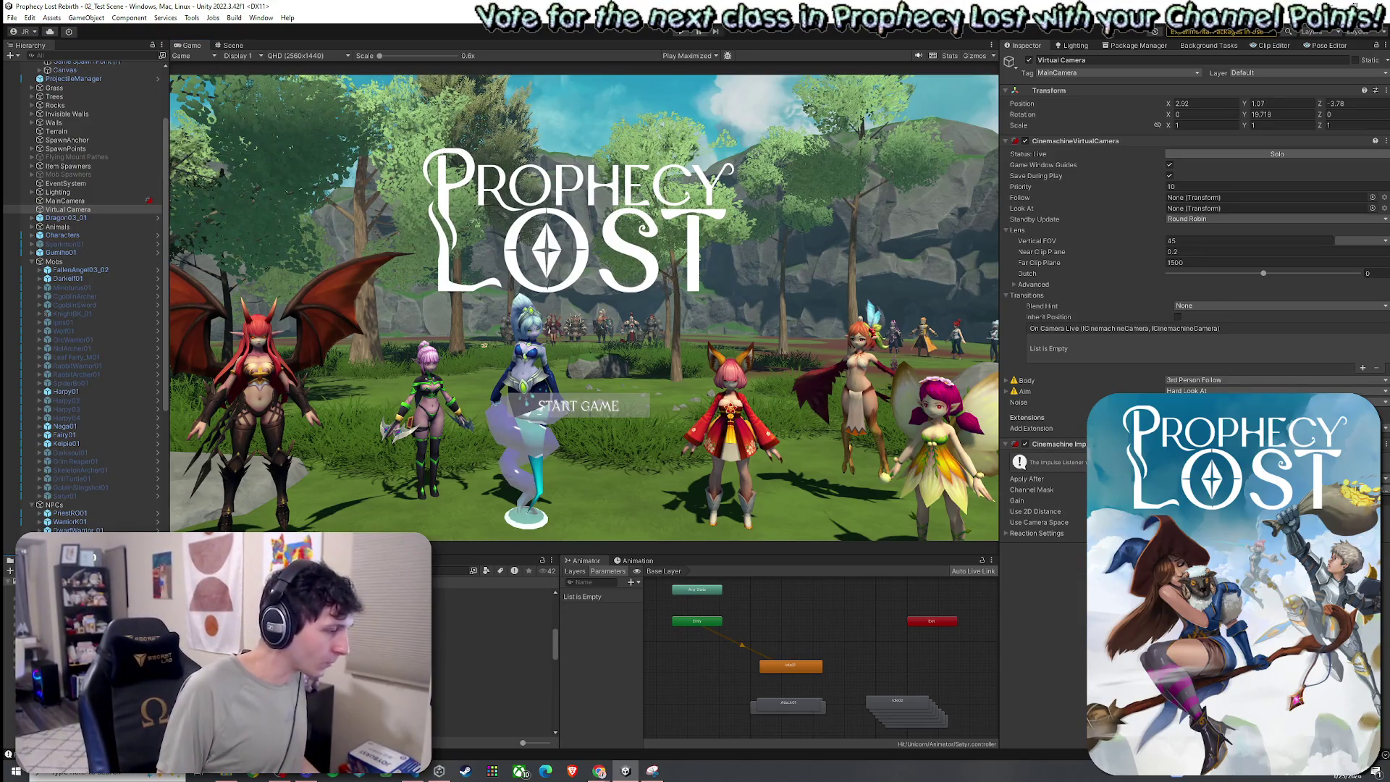
left_click(492, 682)
left_click(492, 661)
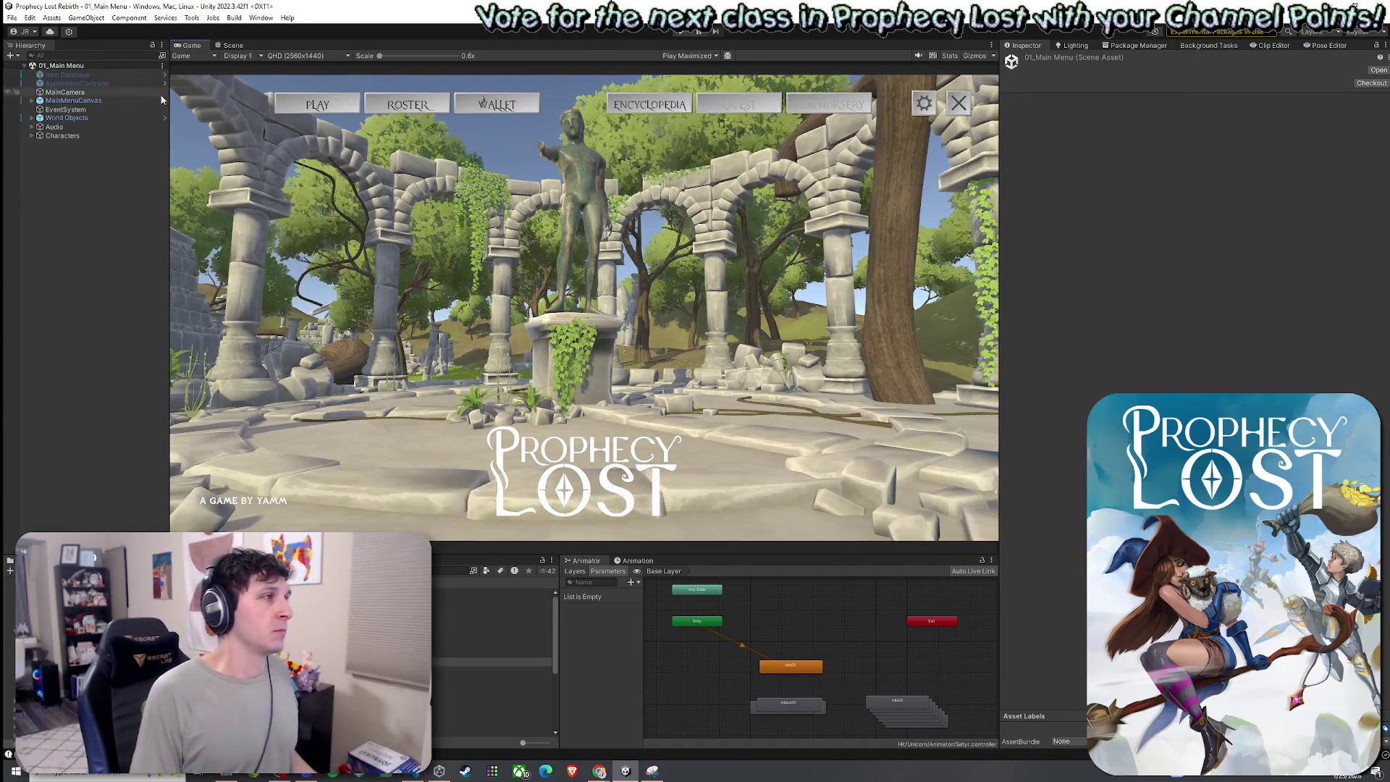
- Exit Play mode on the 01_Main Menu preview to get back to the Scene view
left_click(12, 18)
left_click(36, 71)
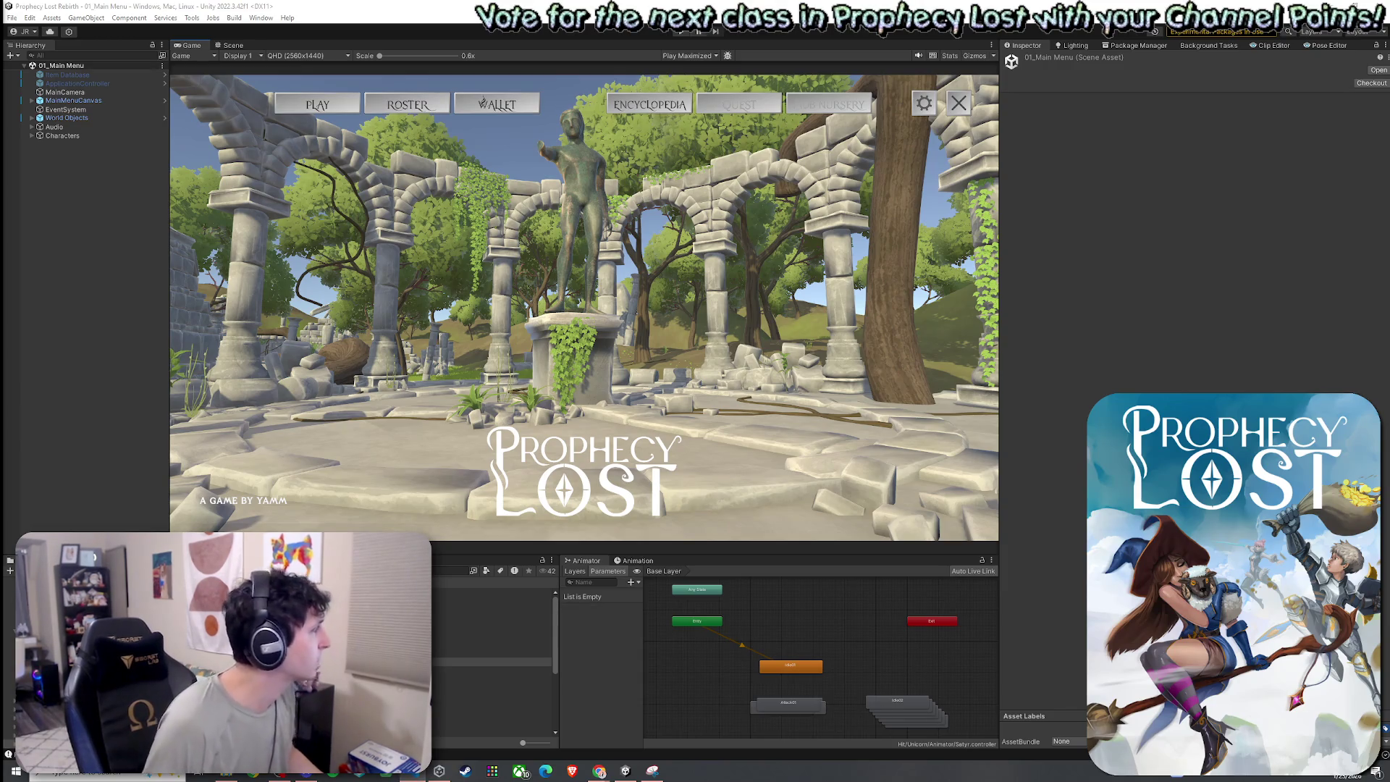
key("ctrl+p")
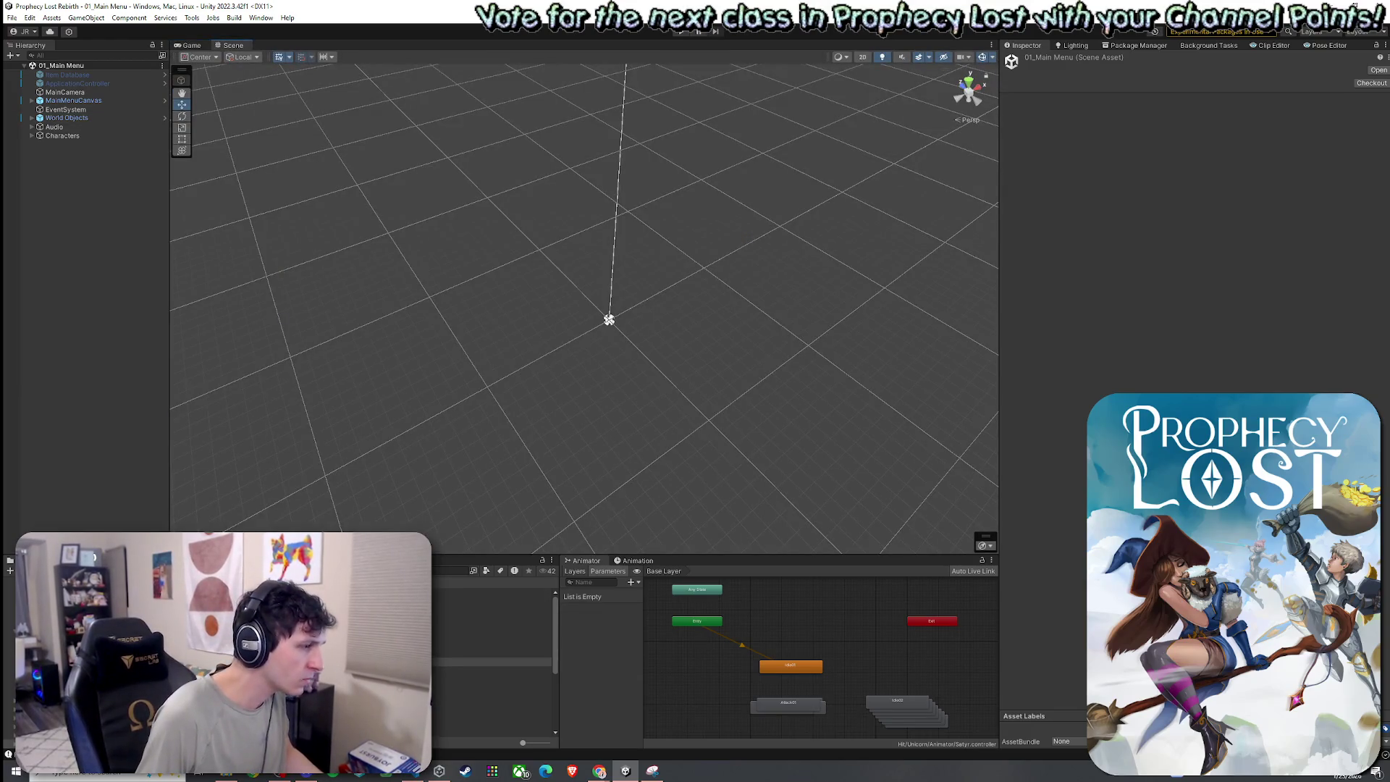
- Open 05_Forest_Procedural, frame Pre Game Lobby Module 1, and fly through the forest and back out
left_click(492, 695)
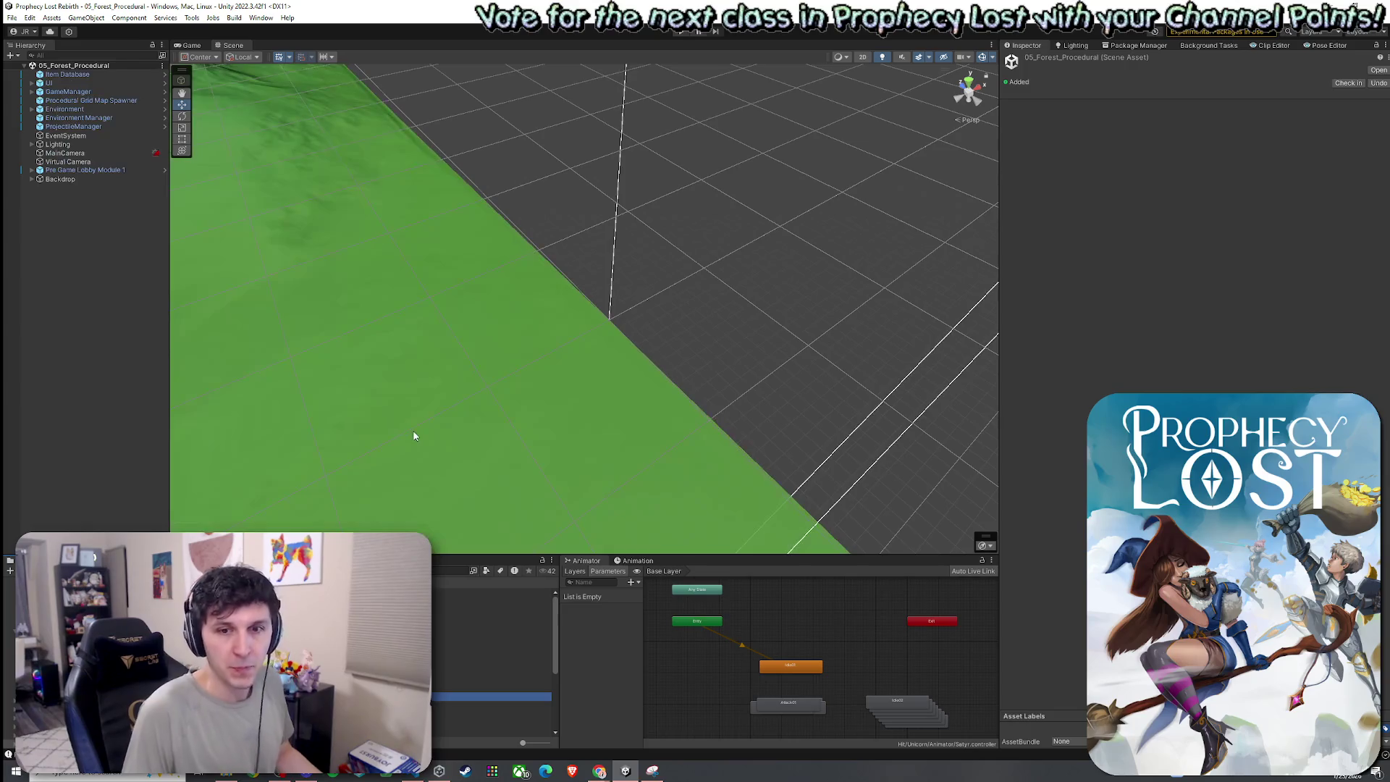
double_click(92, 171)
key("w")
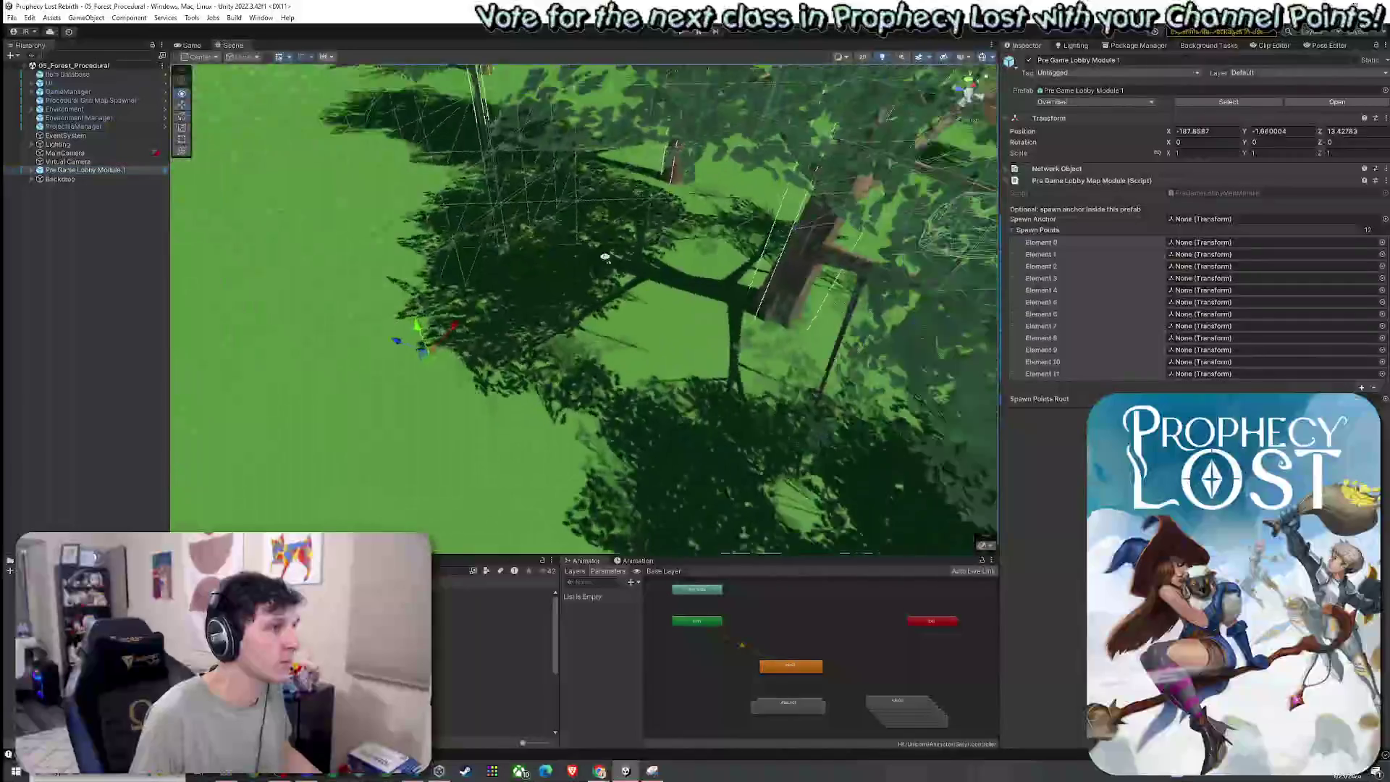
key("w")
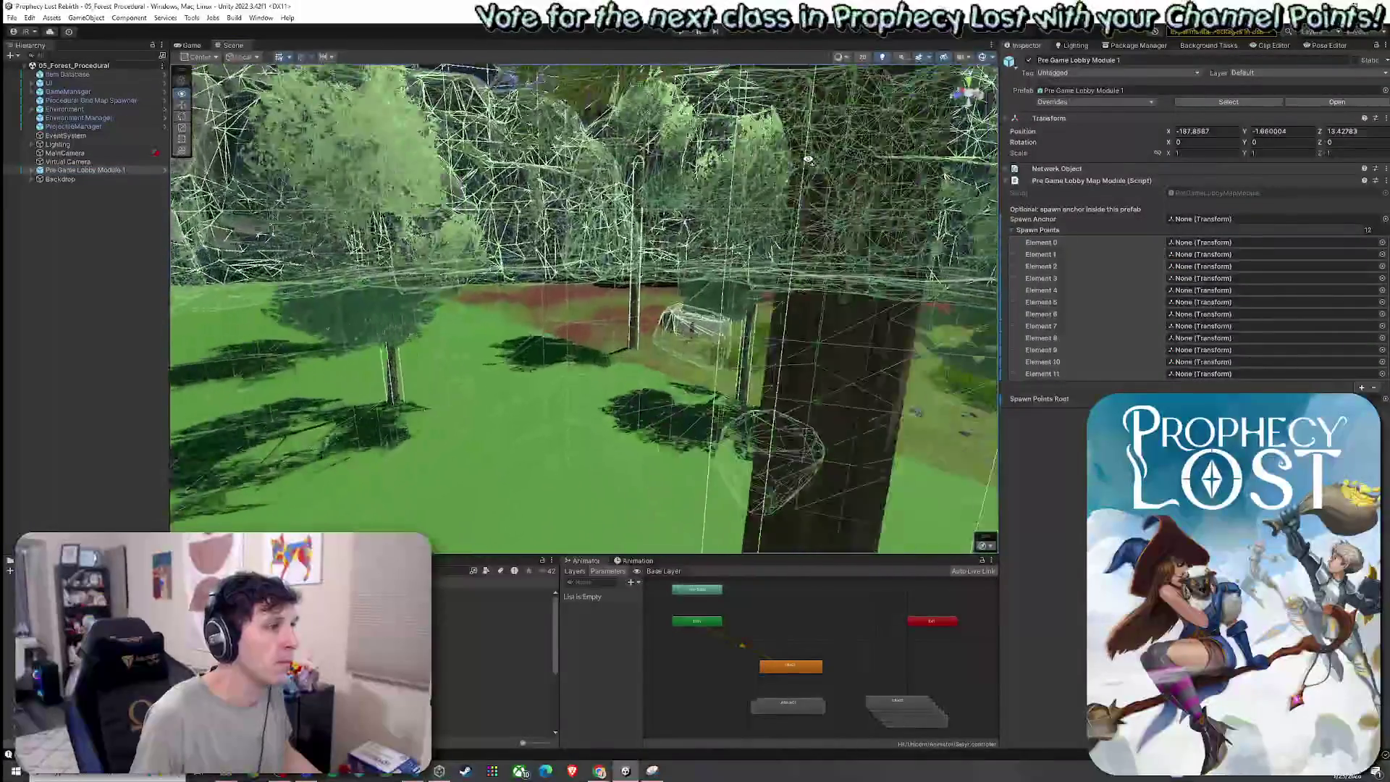
key("s")
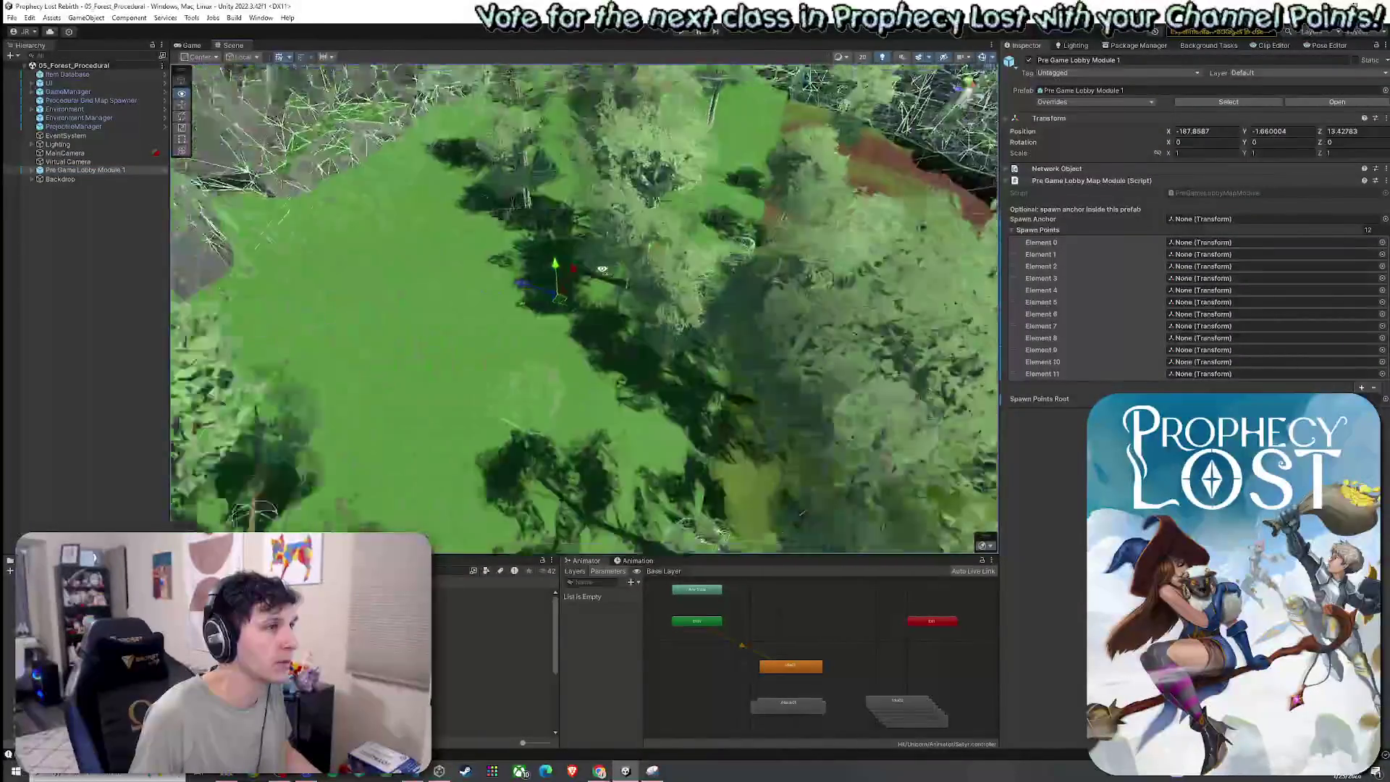
key("s")
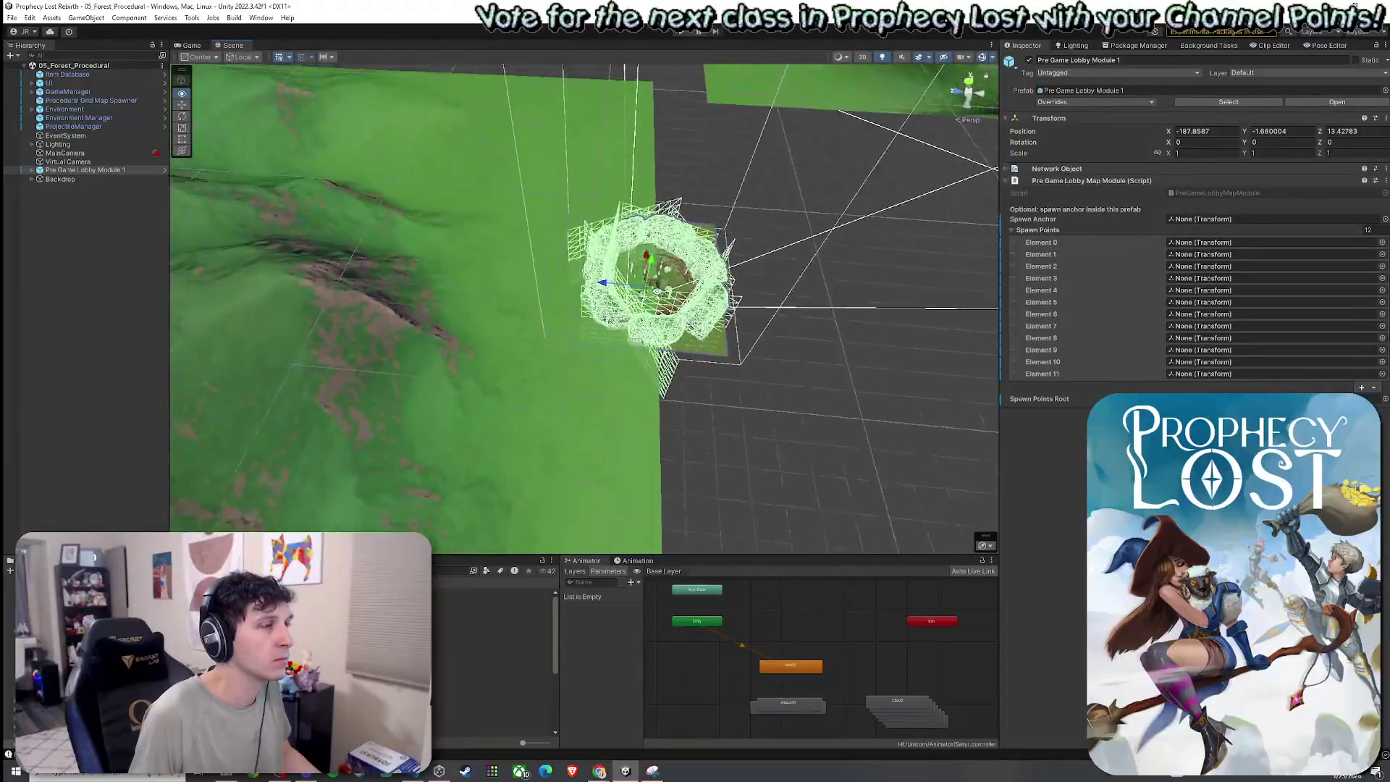
- Inspect a backdrop mountain from the side, then reframe the lobby module and select its Rocks group
left_click(640, 306)
mouse_move(651, 310)
left_mouse_down()
mouse_move(543, 217)
mouse_move(345, 277)
mouse_move(335, 255)
left_mouse_up()
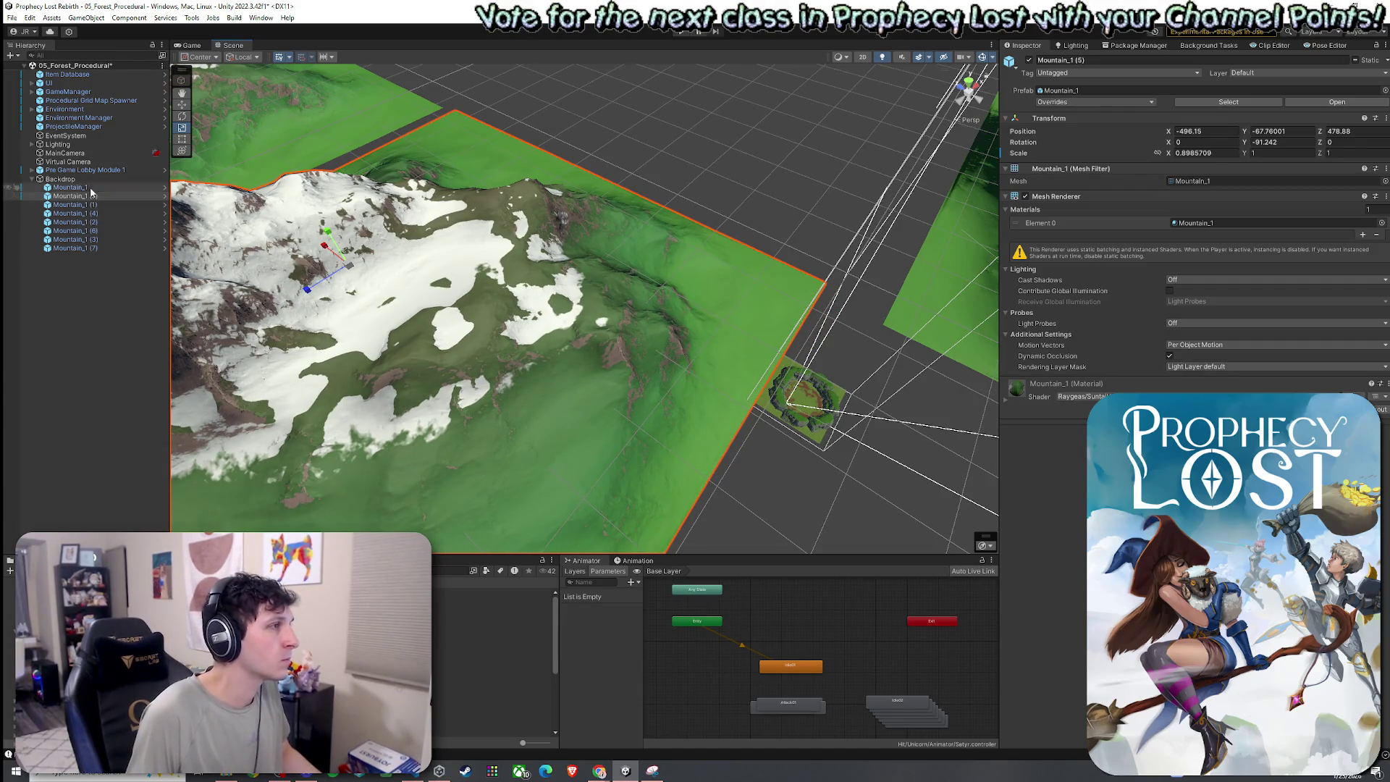
left_click(32, 179)
double_click(39, 171)
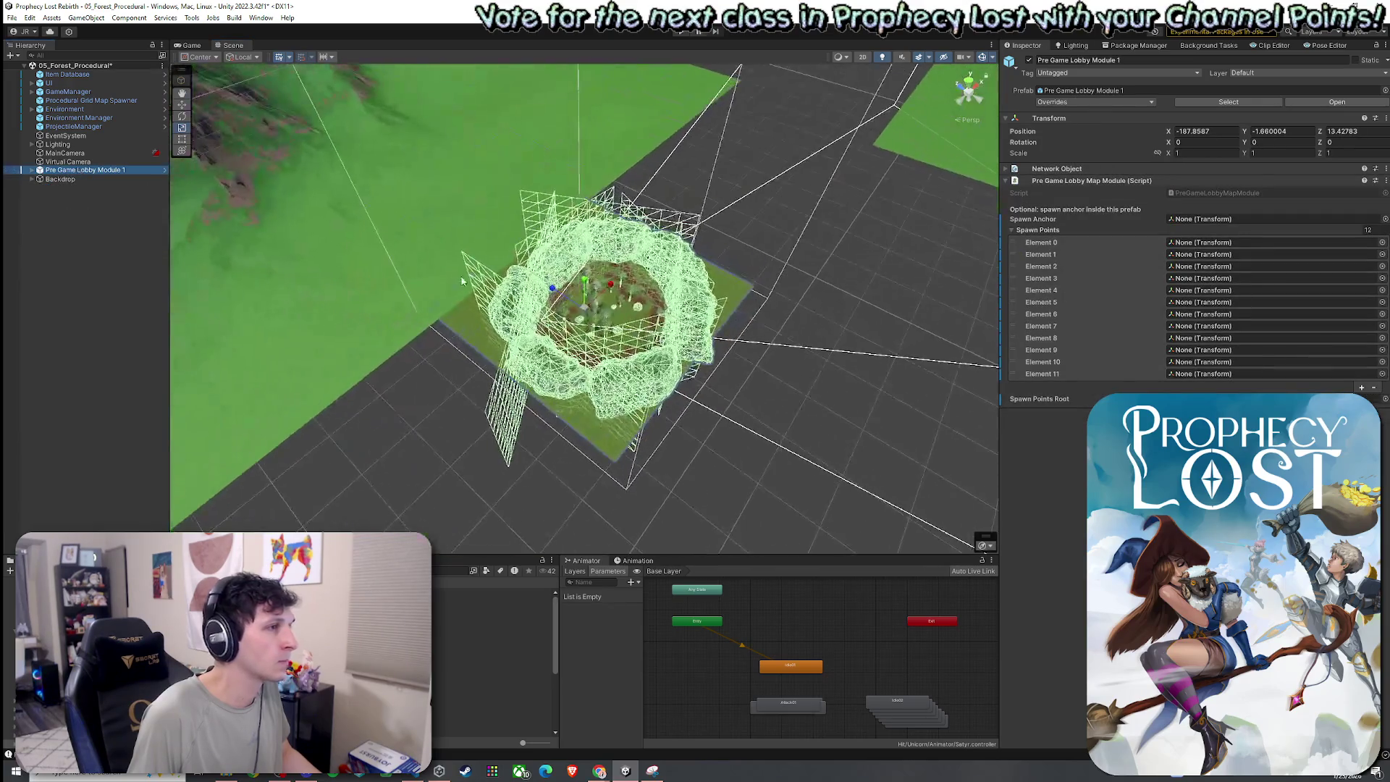
left_click(31, 170)
left_click(63, 197)
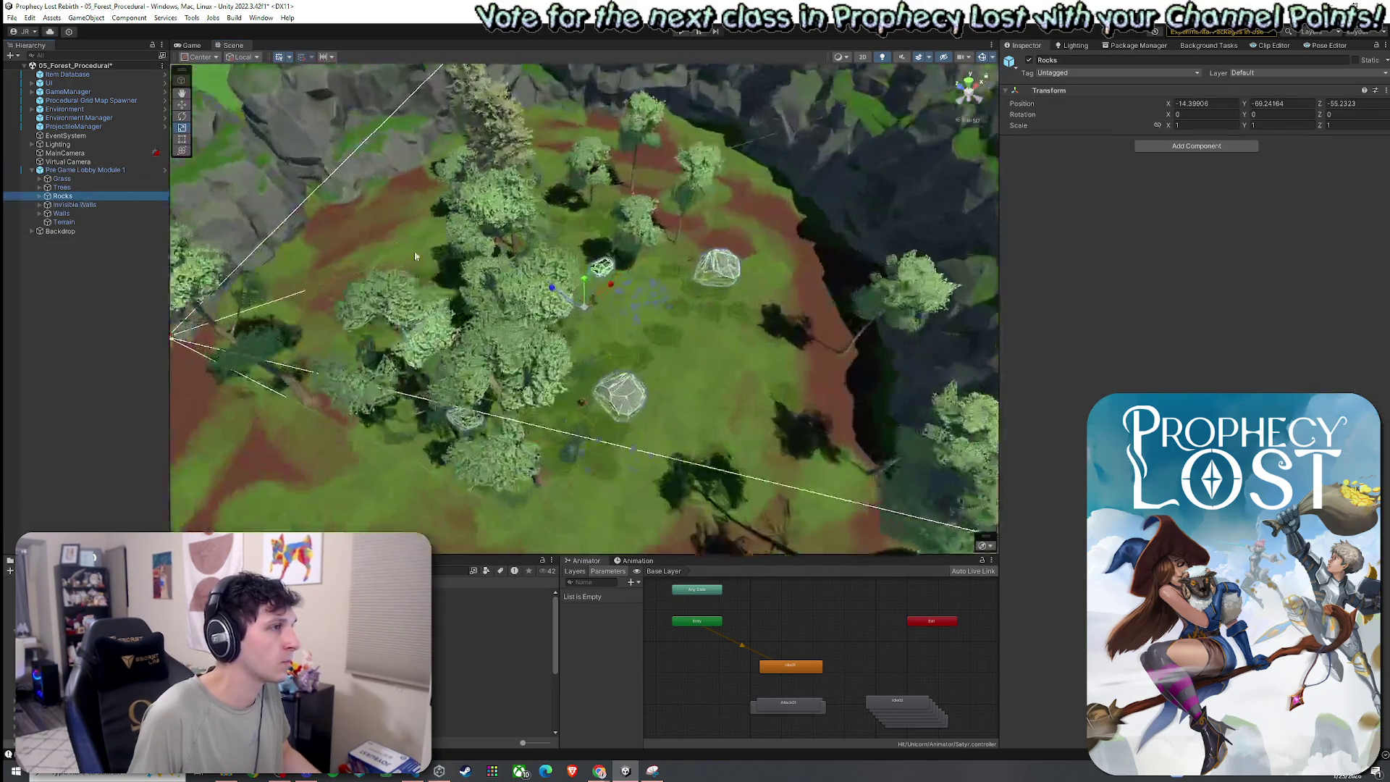